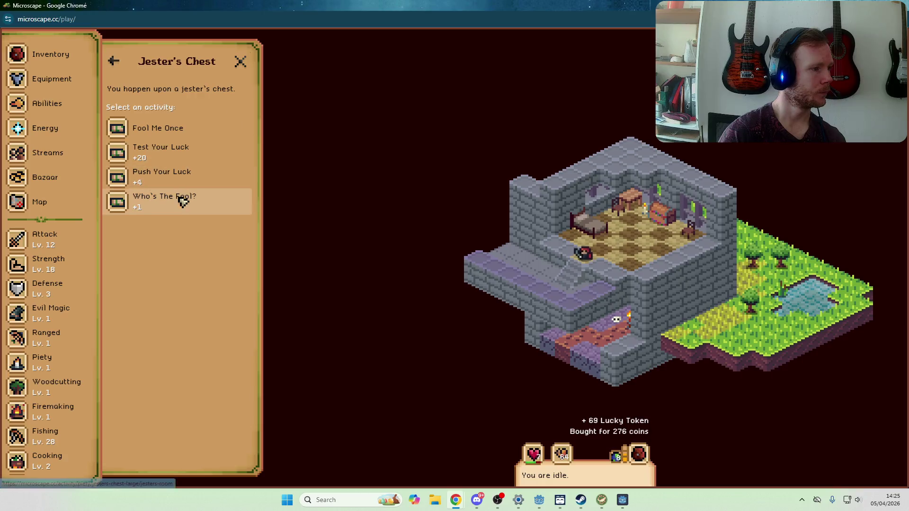
Run the Who's The Fool? activity, then view the Inventory once it finishes
{"action": "scroll", "coordinate": [183, 228], "scroll_direction": "down", "scroll_amount": 2}
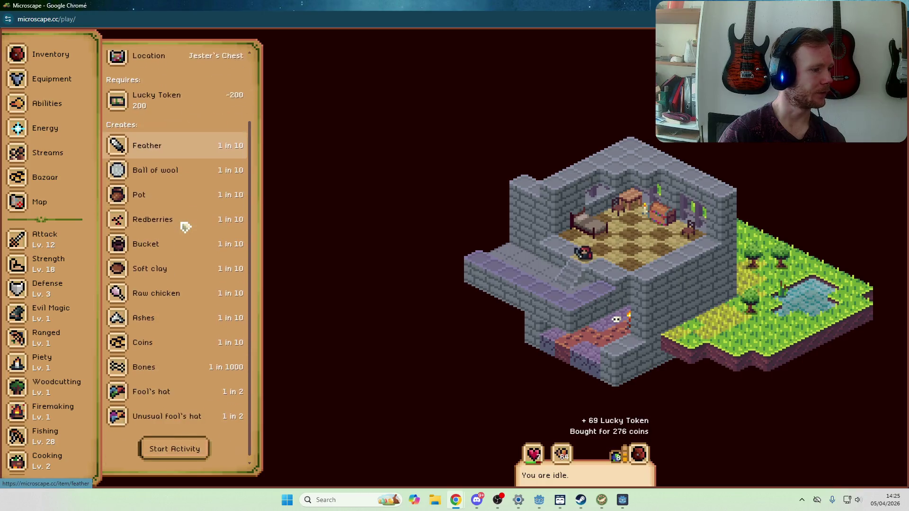
{"action": "left_click", "coordinate": [190, 448]}
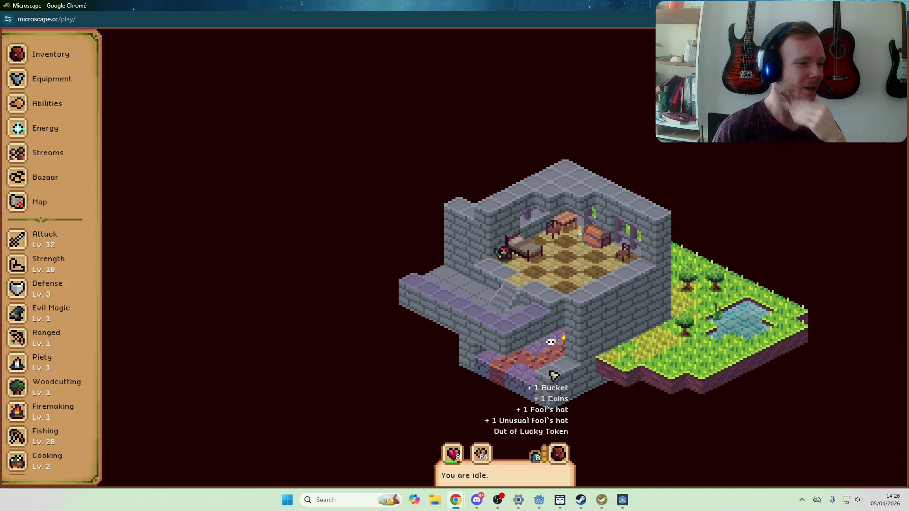
{"action": "left_click", "coordinate": [45, 56]}
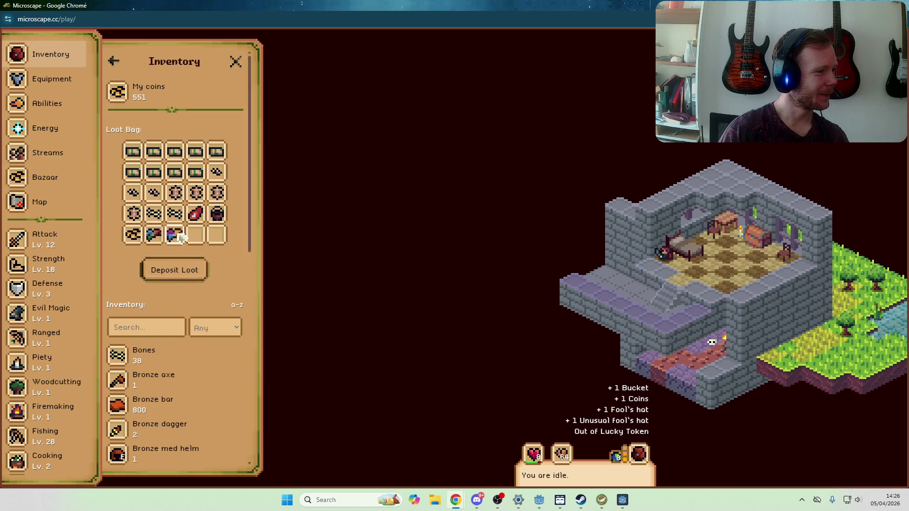
Inspect the Unusual Fool's Hat details in the Inventory, then close them
{"action": "left_click", "coordinate": [180, 236]}
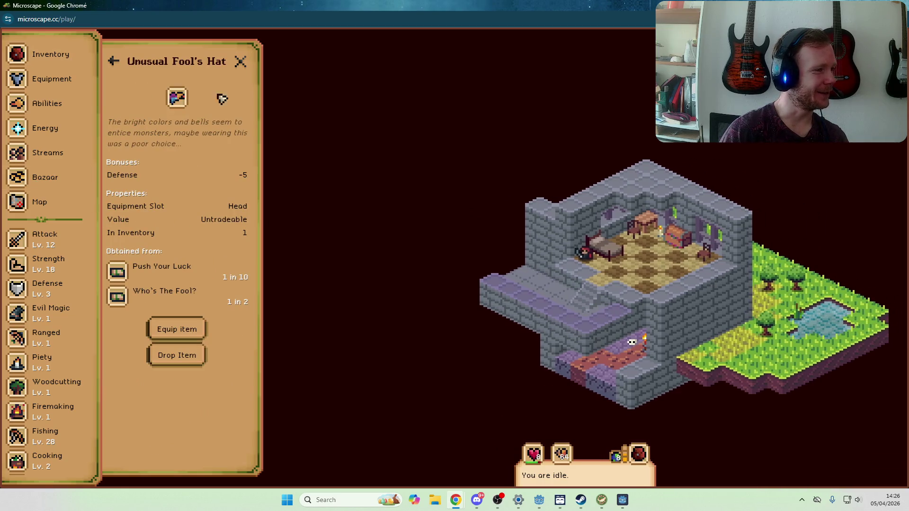
{"action": "left_click", "coordinate": [241, 63]}
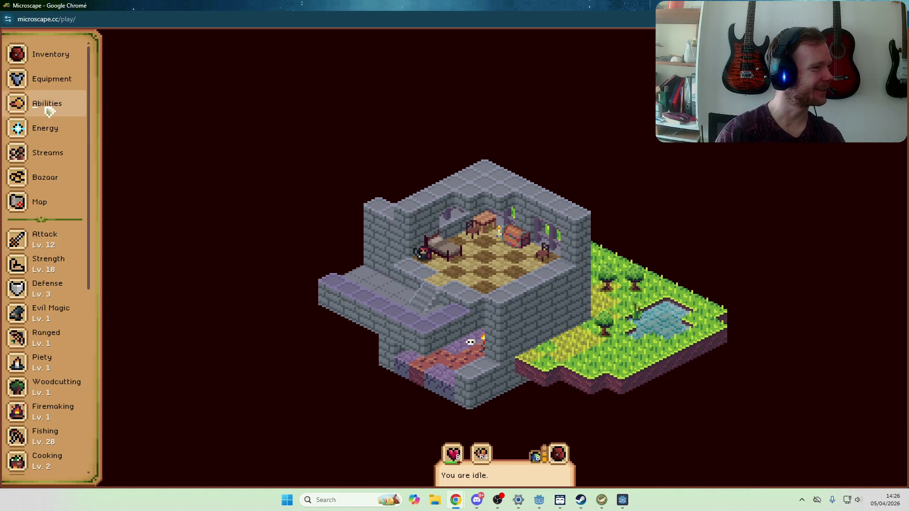
{"action": "scroll", "coordinate": [64, 243], "scroll_direction": "down", "scroll_amount": 6}
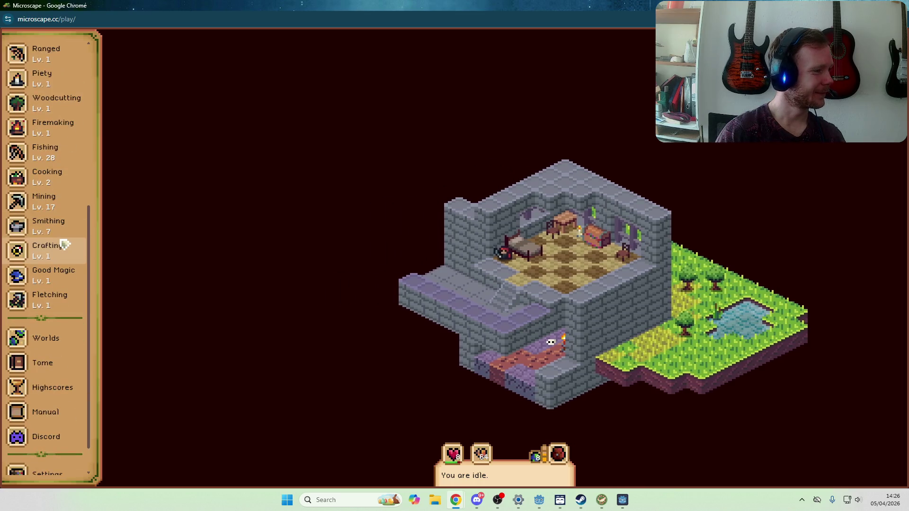
{"action": "scroll", "coordinate": [63, 244], "scroll_direction": "up", "scroll_amount": 3}
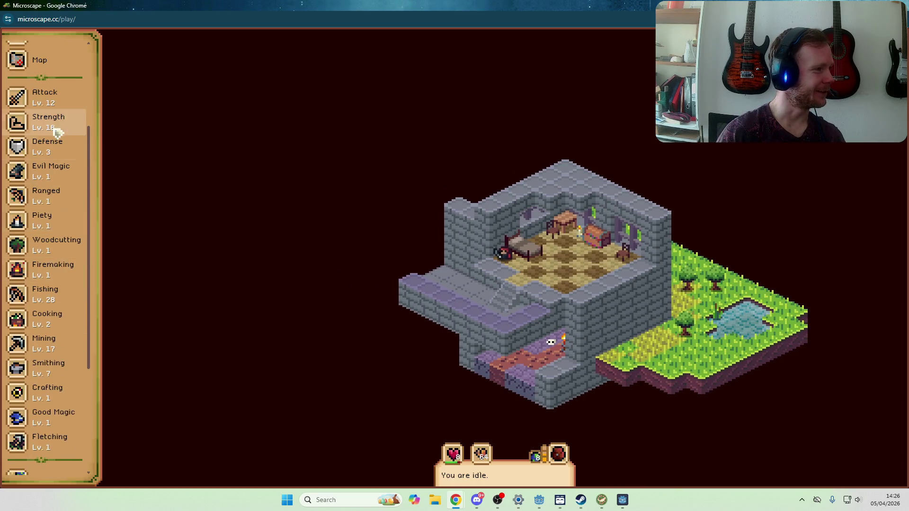
Find the Cow in the Defense guidebook and highlight its location on the map
{"action": "left_click", "coordinate": [59, 147]}
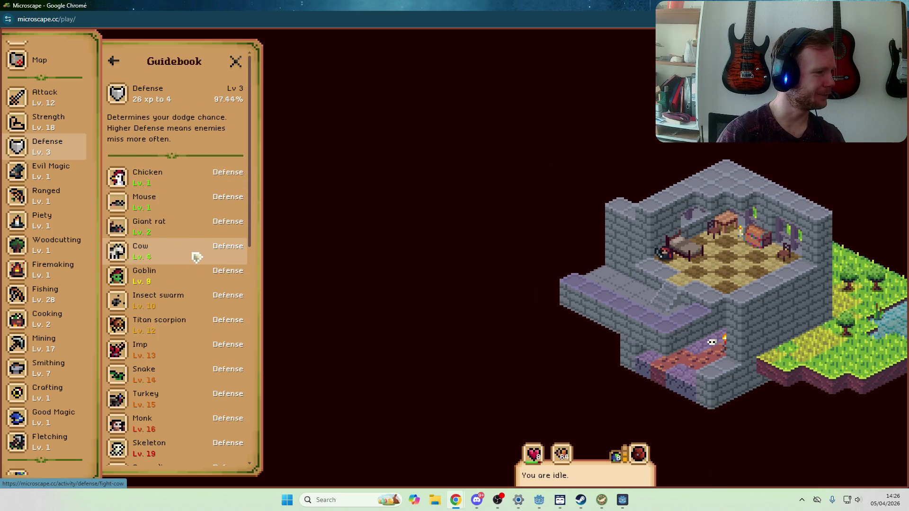
{"action": "left_click", "coordinate": [196, 256]}
{"action": "left_click", "coordinate": [195, 318]}
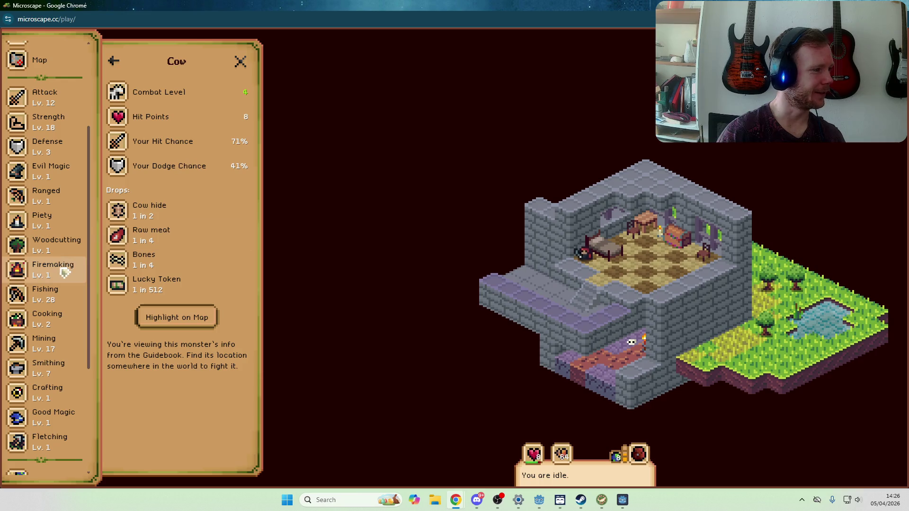
{"action": "left_click", "coordinate": [182, 326]}
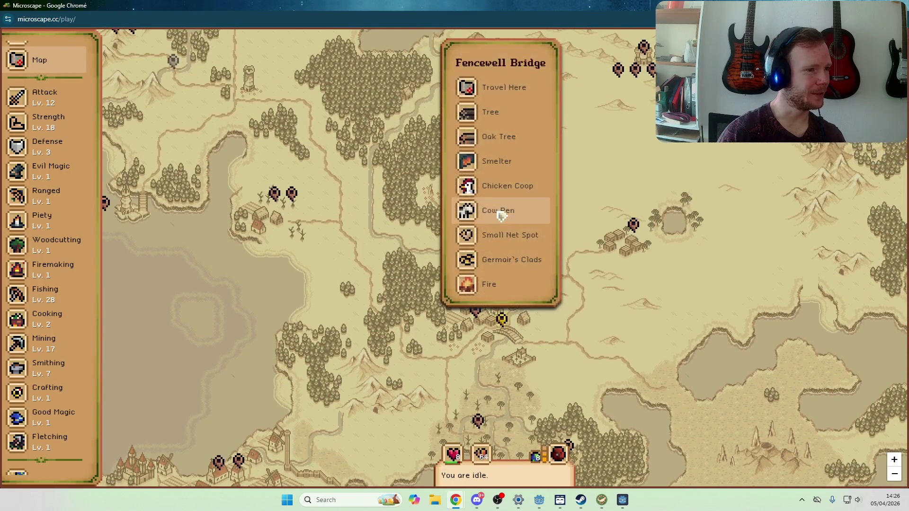
Check the Cow Pen's Defense-training cow fight at Fencewell Bridge, then close the Cow Pen panels
{"action": "left_click", "coordinate": [503, 211]}
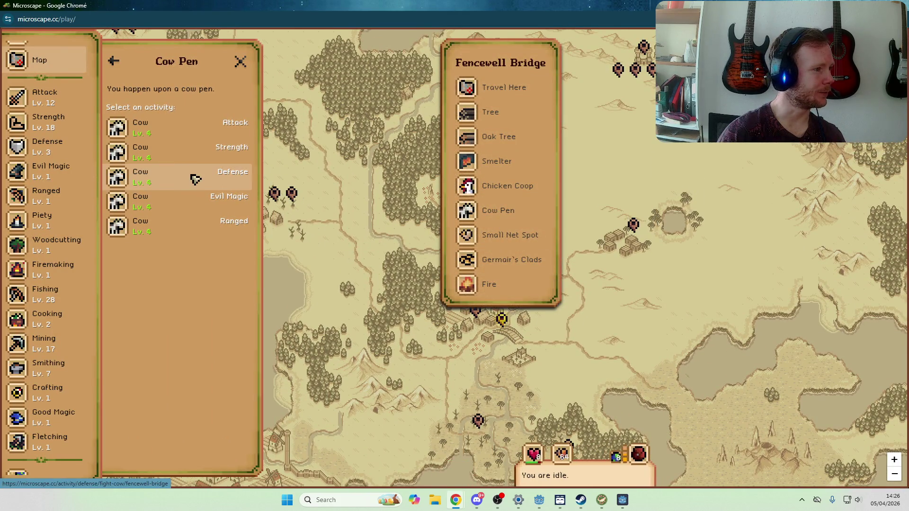
{"action": "left_click", "coordinate": [195, 178]}
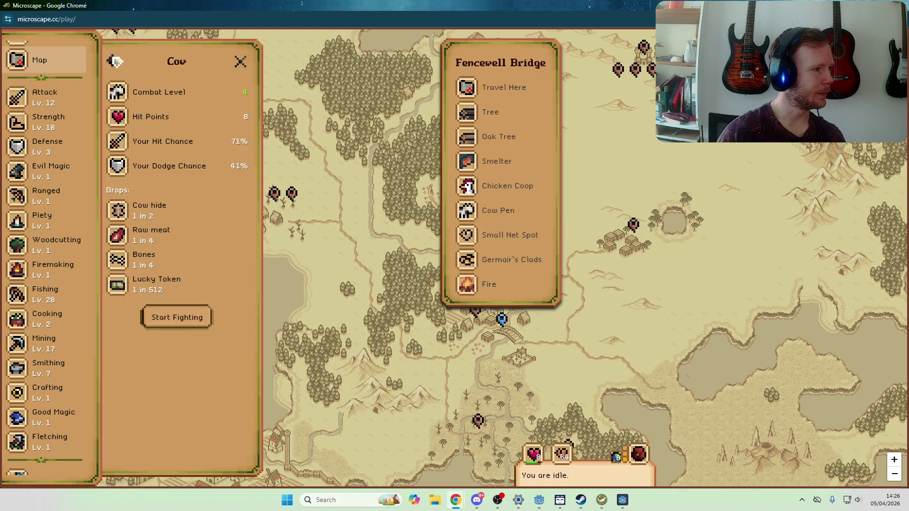
{"action": "left_click", "coordinate": [115, 61]}
{"action": "left_click", "coordinate": [116, 61]}
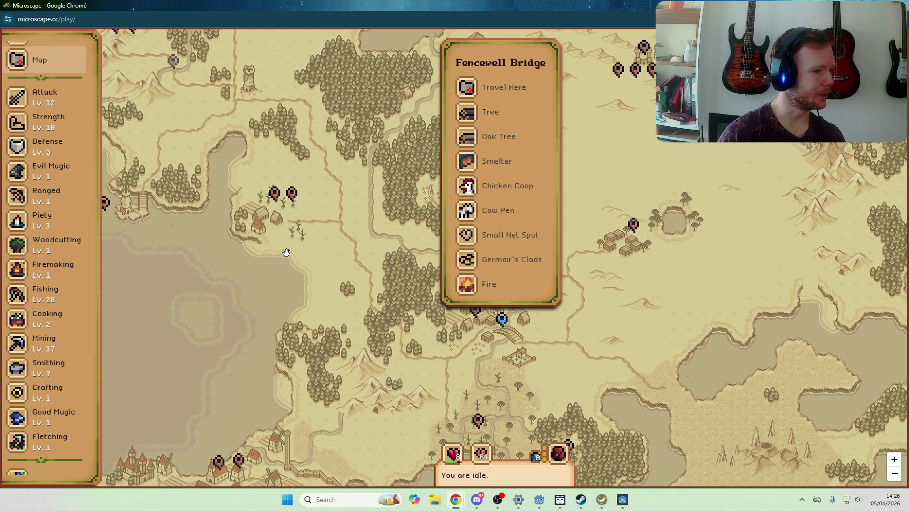
Locate the Goblin via the Defense guidebook and select its Defense fight at Goblin Camp
{"action": "left_click", "coordinate": [57, 147]}
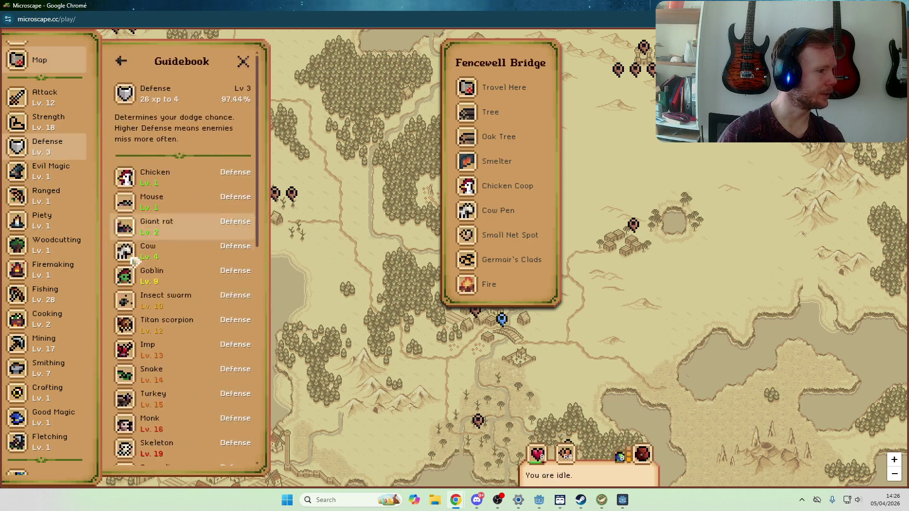
{"action": "left_click", "coordinate": [199, 277]}
{"action": "left_click", "coordinate": [190, 440]}
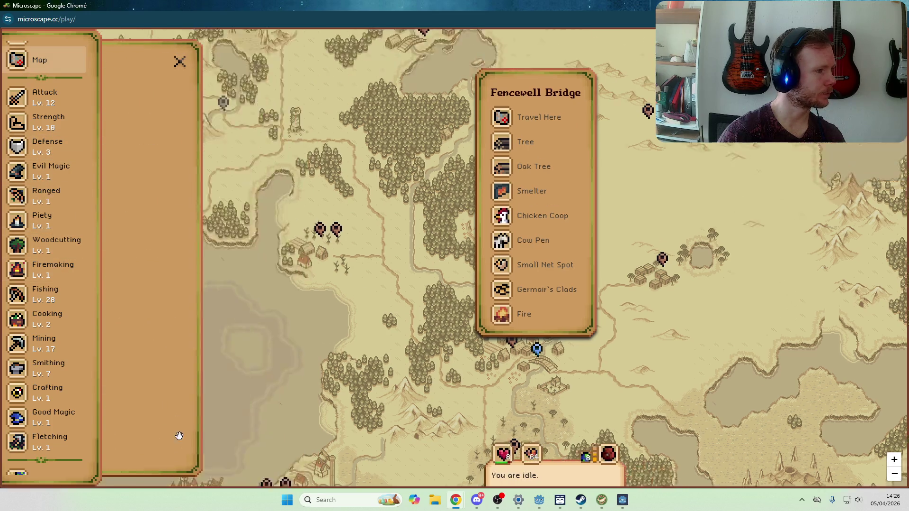
{"action": "left_click", "coordinate": [502, 235]}
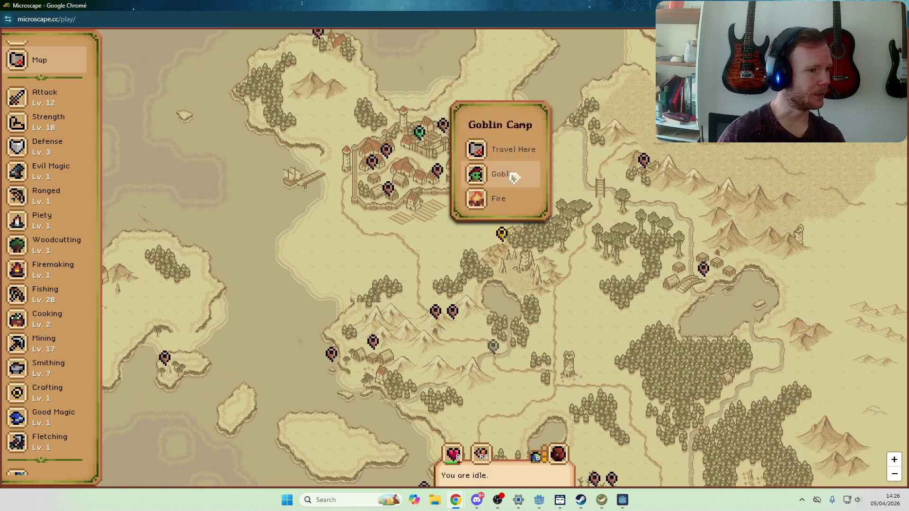
{"action": "left_click", "coordinate": [513, 178]}
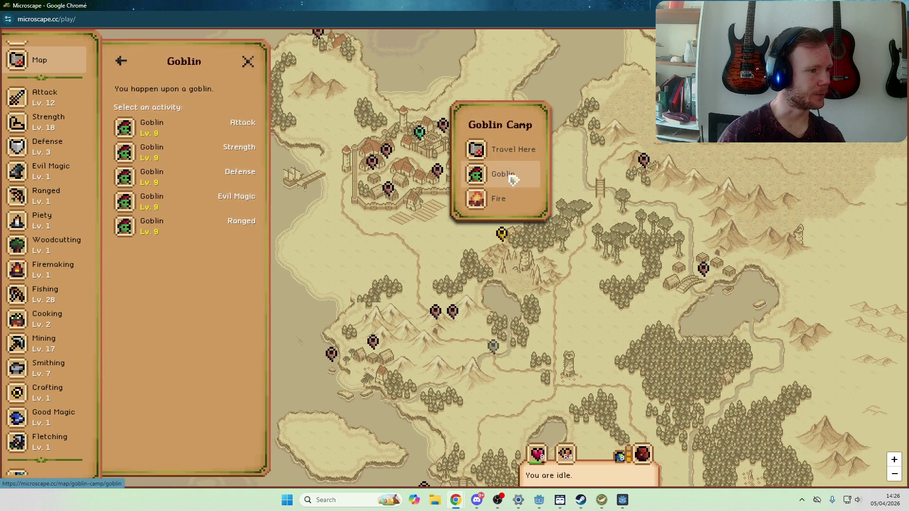
{"action": "left_click", "coordinate": [197, 179]}
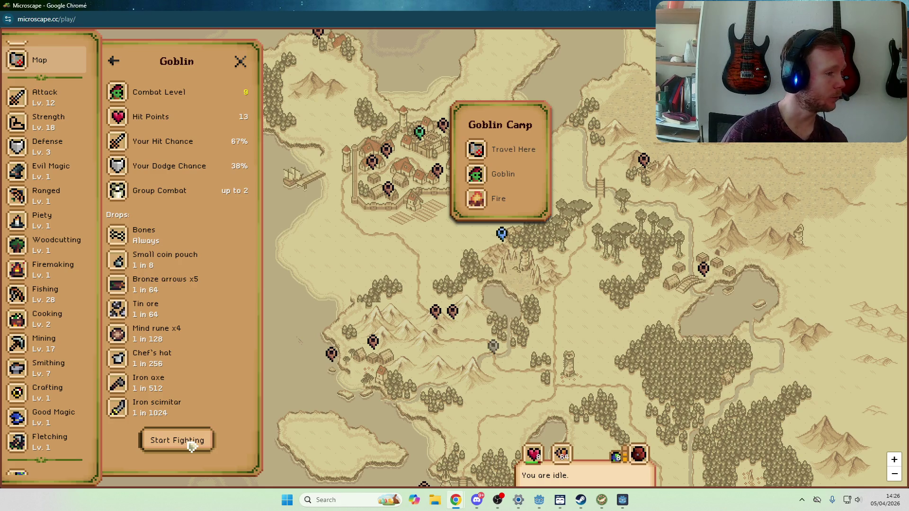
{"action": "left_click", "coordinate": [191, 446]}
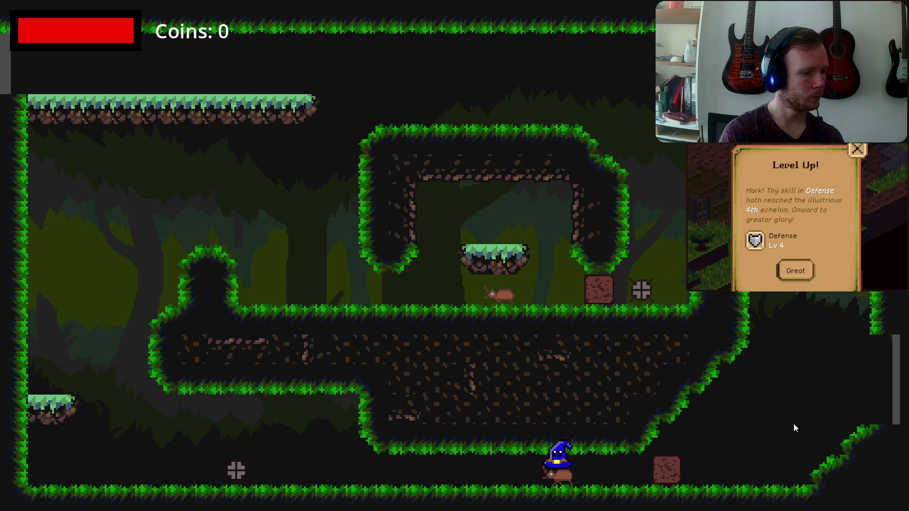
End the running game playtest with Alt+F4 to return to the editor
{"action": "key", "text": "alt+F4"}
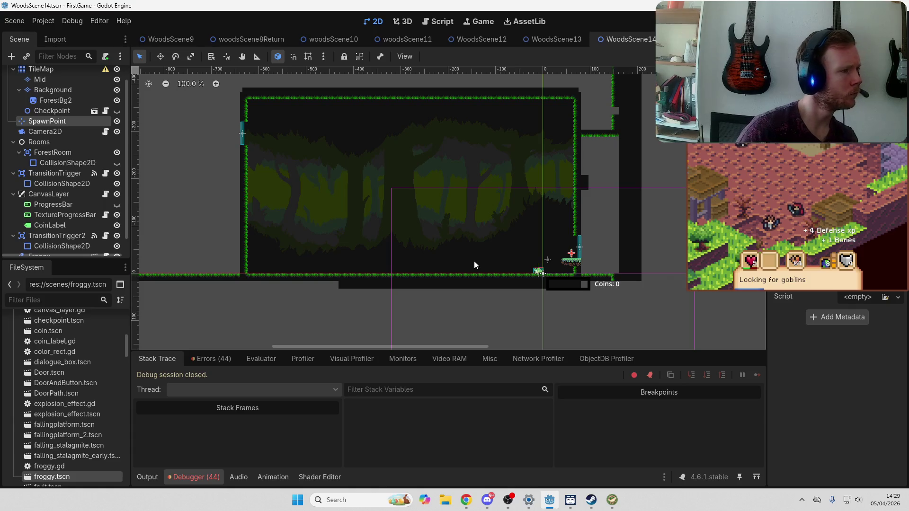
Inspect the Mid, ForestBg2 and Background nodes and toggle ForestRoom's CollisionShape2D visibility
{"action": "left_click", "coordinate": [64, 82]}
{"action": "left_click_drag", "start_coordinate": [65, 99], "coordinate": [62, 107]}
{"action": "left_click", "coordinate": [60, 90]}
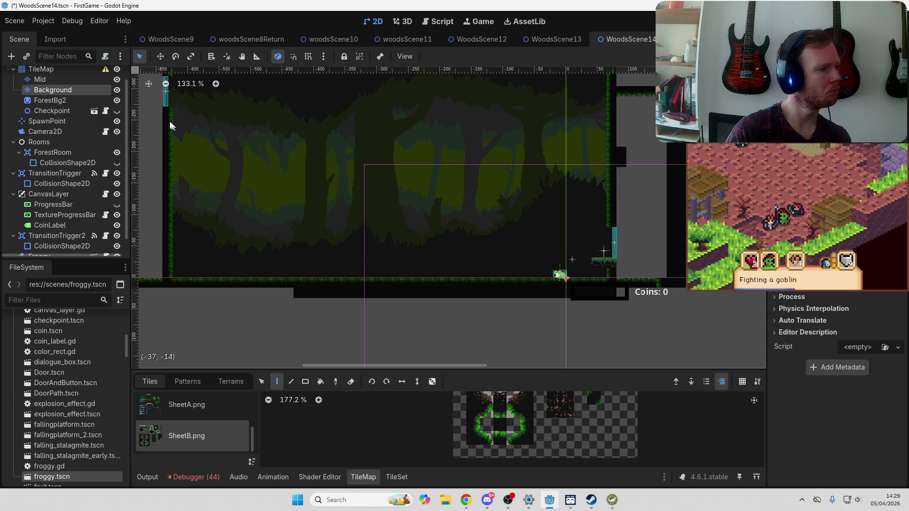
{"action": "left_click", "coordinate": [117, 163]}
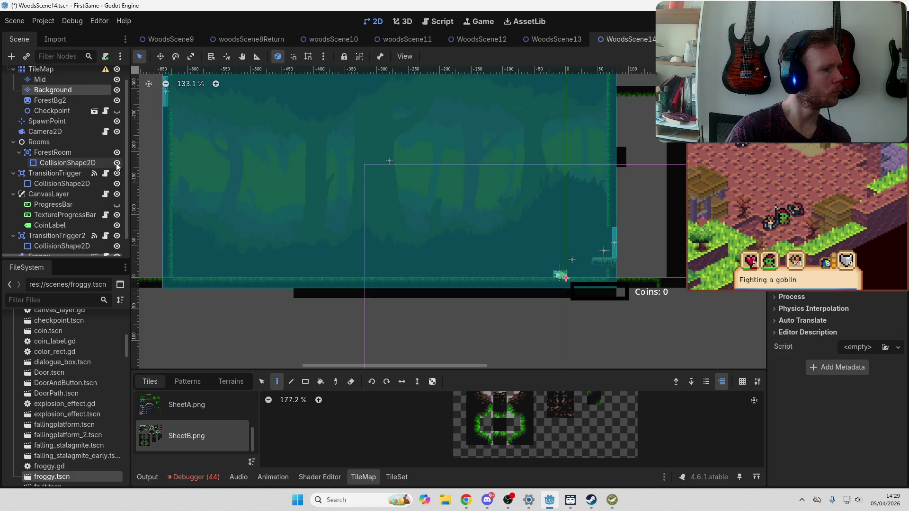
{"action": "left_click", "coordinate": [117, 162]}
{"action": "mouse_move", "coordinate": [308, 189]}
{"action": "left_mouse_down"}
{"action": "mouse_move", "coordinate": [325, 195]}
{"action": "mouse_move", "coordinate": [331, 268]}
{"action": "mouse_move", "coordinate": [311, 232]}
{"action": "left_mouse_up"}
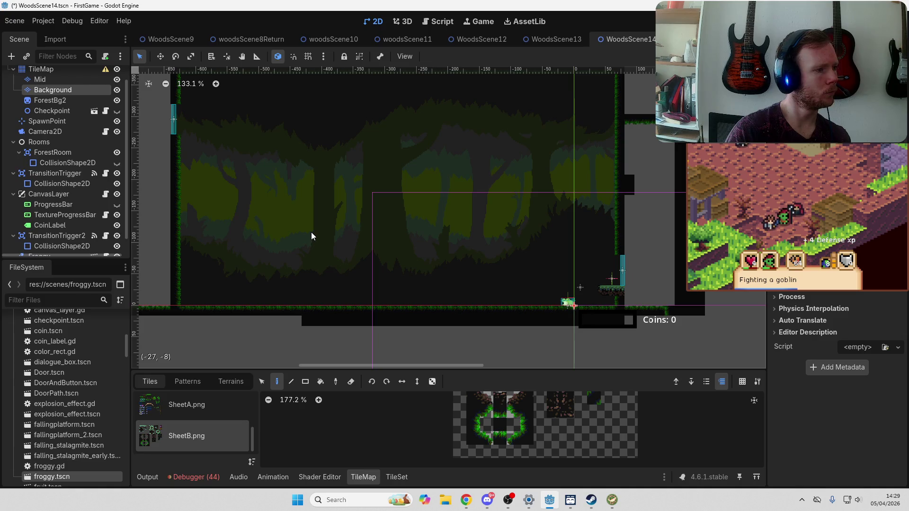
Save WoodsScene14 with Ctrl+S and launch the game with F5
{"action": "key", "text": "ctrl+s"}
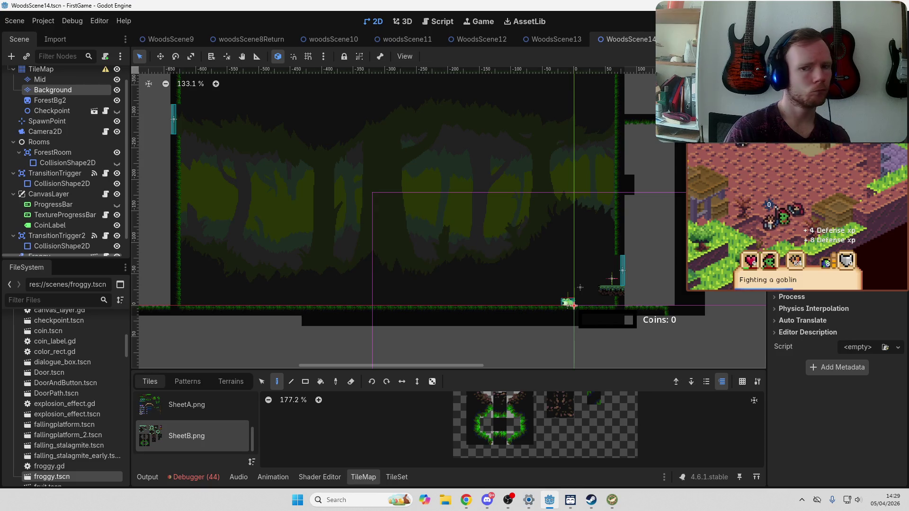
{"action": "key", "text": "alt+Tab"}
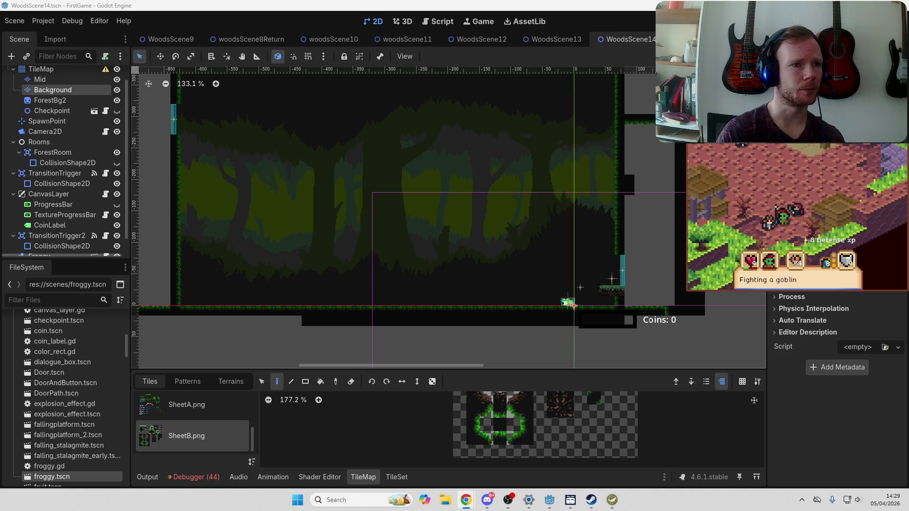
{"action": "key", "text": "F5"}
Lower the music and sound effect volumes and turn on Fullscreen in the game's Options
{"action": "left_click", "coordinate": [442, 273]}
{"action": "left_click", "coordinate": [358, 235]}
{"action": "left_click", "coordinate": [359, 258]}
{"action": "left_click", "coordinate": [397, 275]}
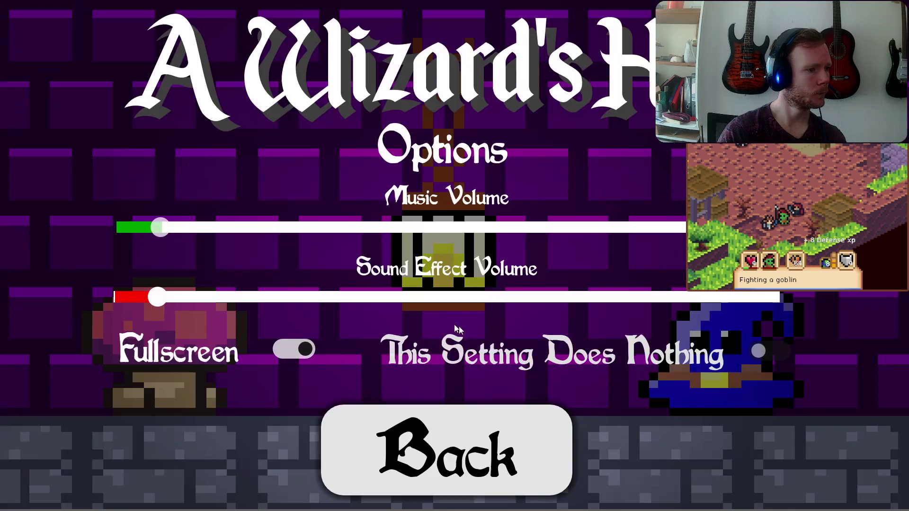
{"action": "left_click", "coordinate": [545, 409]}
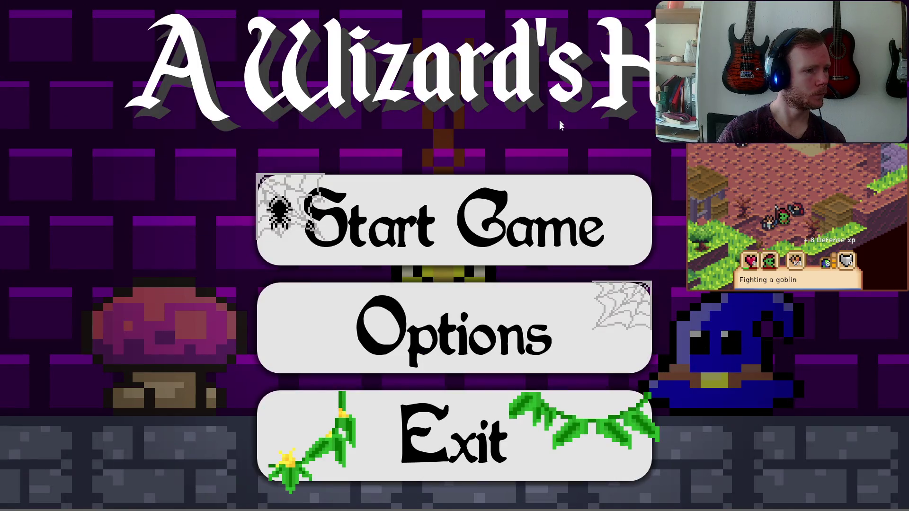
Start the game, dismiss the ability messages, and walk the wizard into the forest portal
{"action": "key", "text": "Return"}
{"action": "key", "text": "f"}
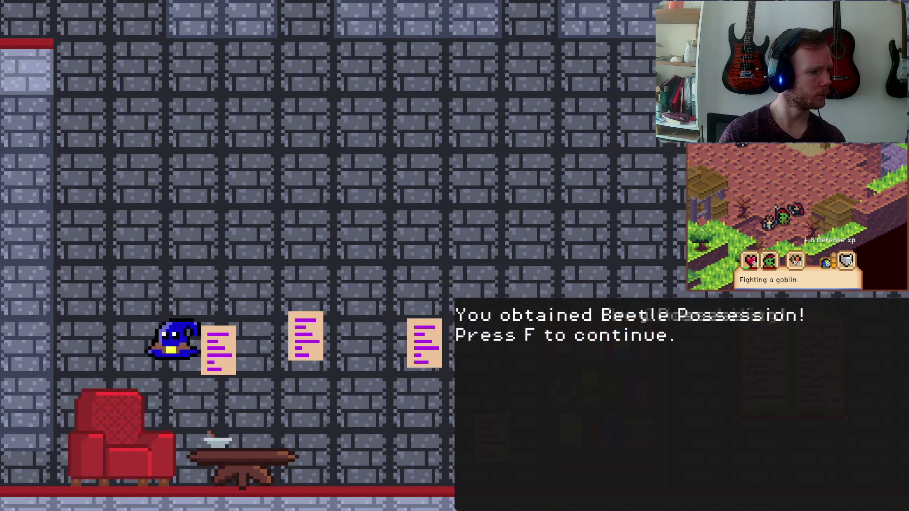
{"action": "key", "text": "f"}
{"action": "key", "text": "d"}
{"action": "key", "text": "f"}
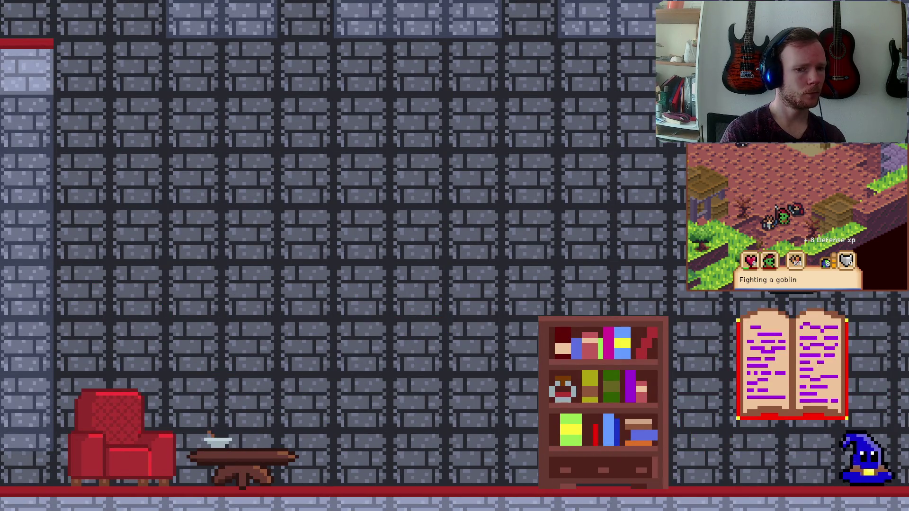
{"action": "key", "text": "d"}
{"action": "key", "text": "space"}
{"action": "key", "text": "d"}
{"action": "key", "text": "a"}
Double-jump and wall-jump through the forest rooms and out the top-left exit
{"action": "key", "text": "space"}
{"action": "key", "text": "space"}
{"action": "key", "text": "space"}
{"action": "key", "text": "d"}
{"action": "key", "text": "space"}
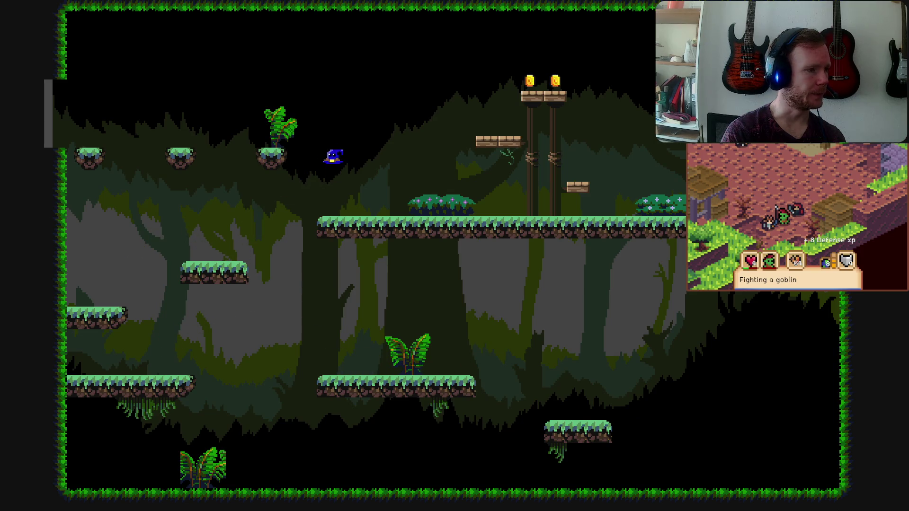
{"action": "key", "text": "a"}
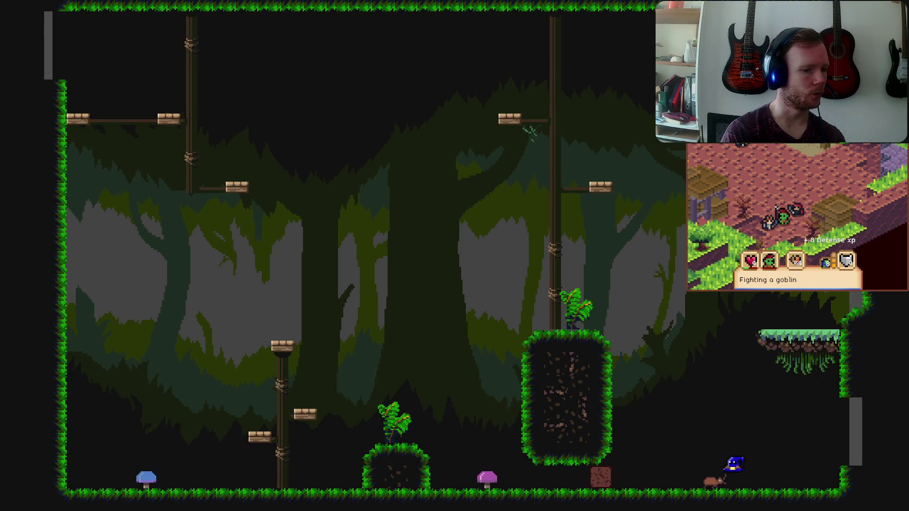
{"action": "key", "text": "a"}
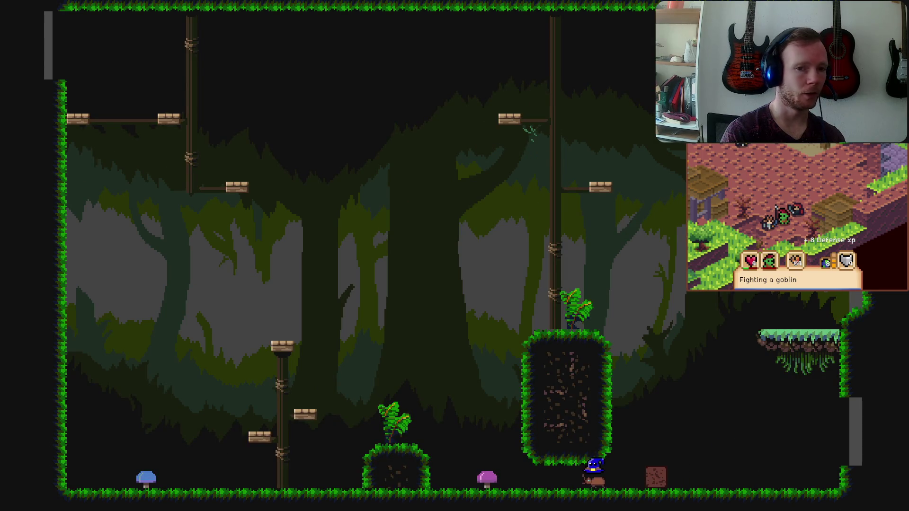
{"action": "key", "text": "a"}
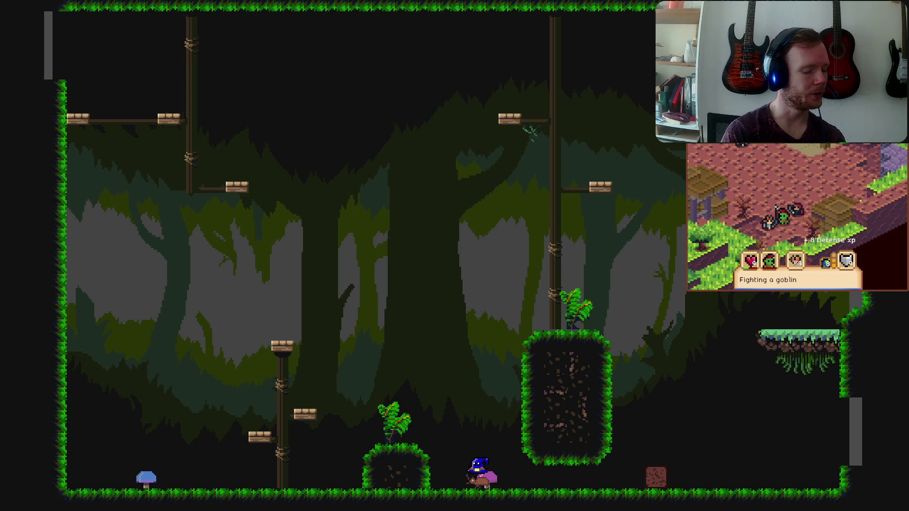
{"action": "key", "text": "a"}
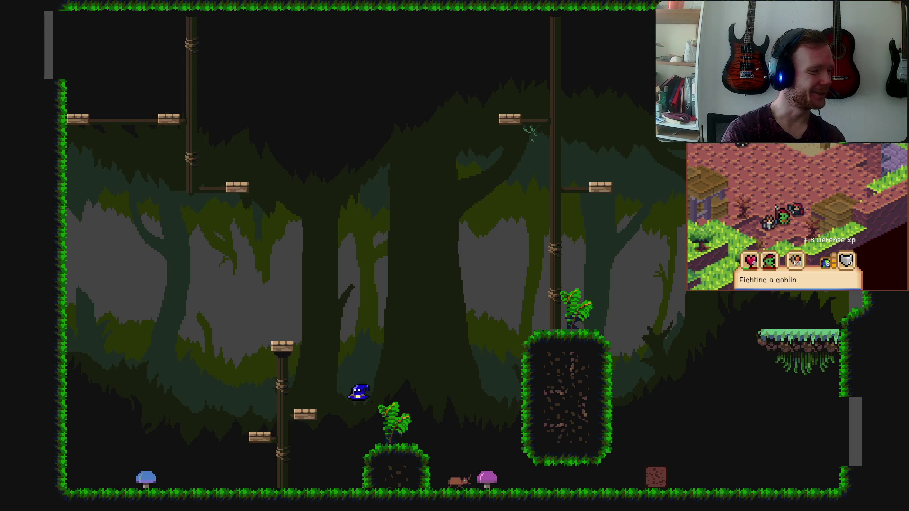
{"action": "key", "text": "space"}
{"action": "key", "text": "d"}
{"action": "key", "text": "d"}
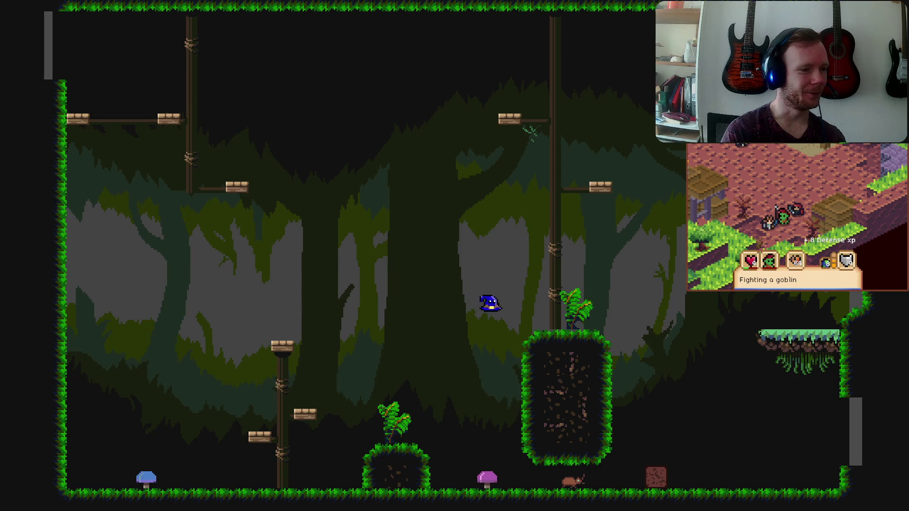
{"action": "key", "text": "space"}
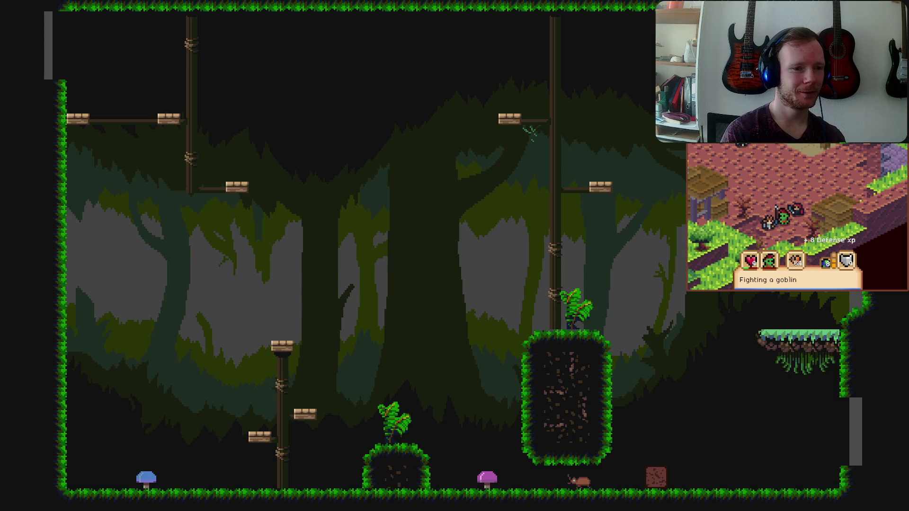
{"action": "key", "text": "a"}
{"action": "key", "text": "space"}
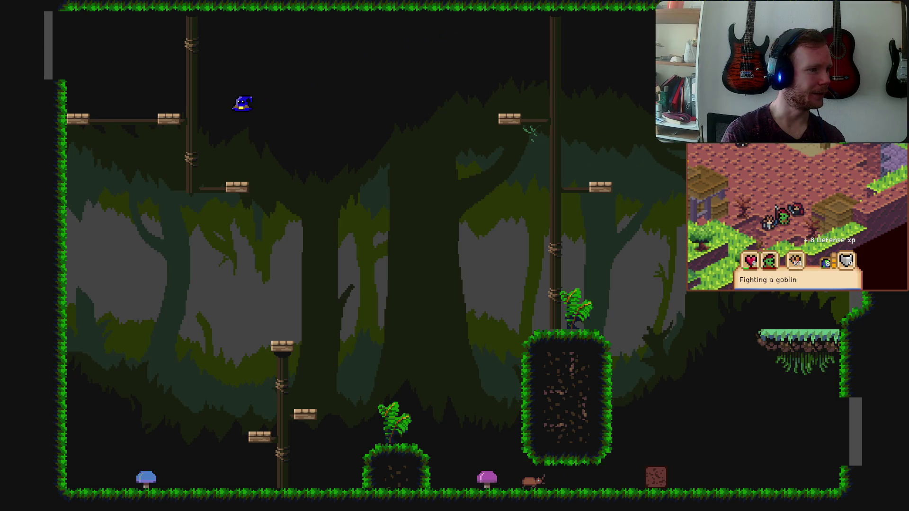
{"action": "key", "text": "space"}
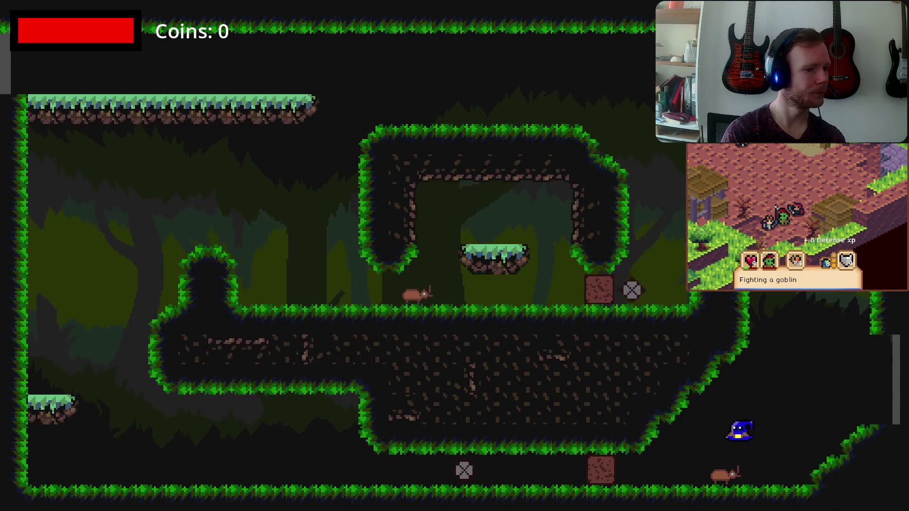
Ride the beetle left, then hop across the floating grassy platforms into the next room
{"action": "key", "text": "a"}
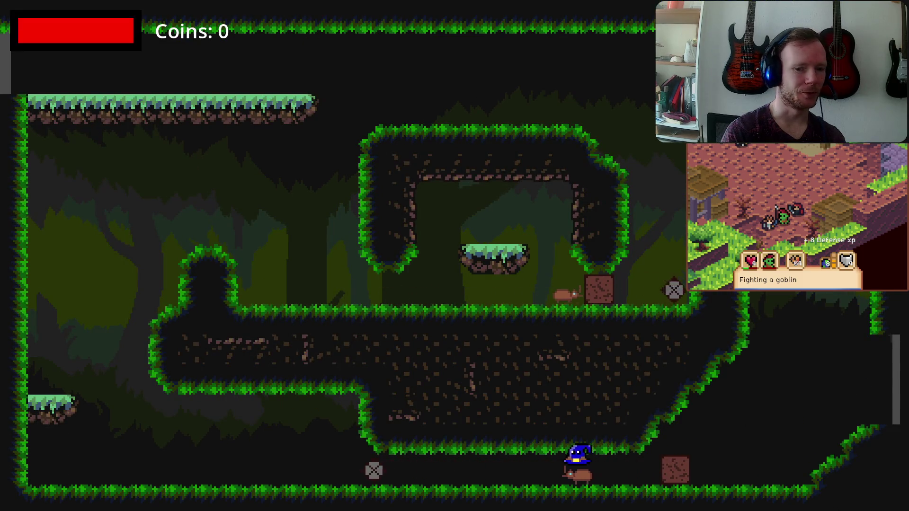
{"action": "key", "text": "a"}
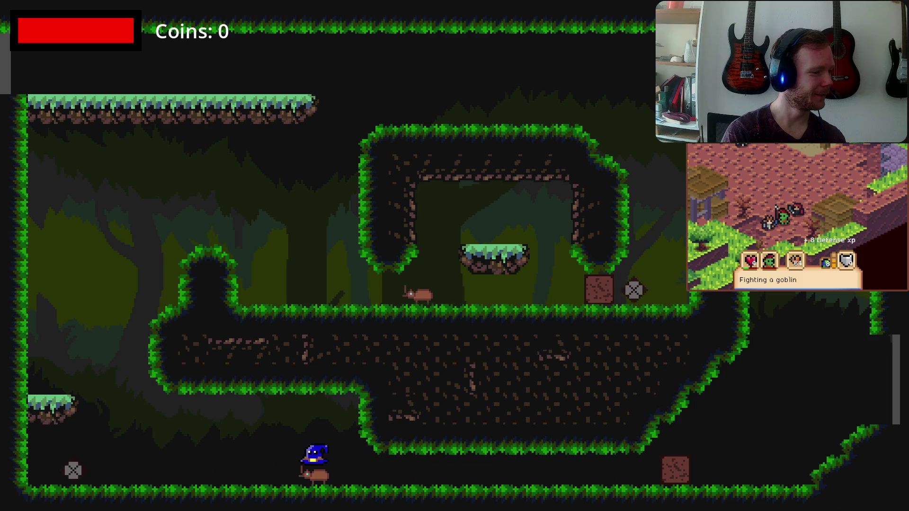
{"action": "key", "text": "space"}
{"action": "key", "text": "space"}
{"action": "key", "text": "Right"}
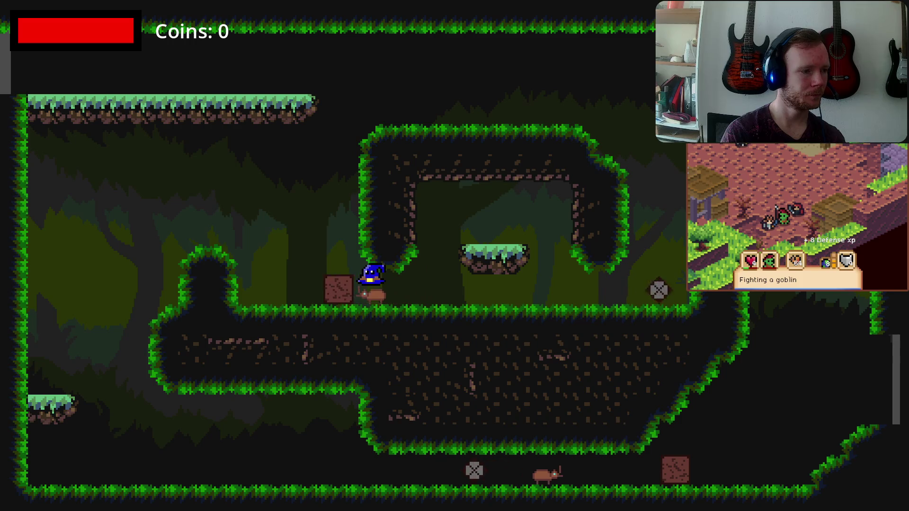
{"action": "key", "text": "Left"}
{"action": "key", "text": "Up"}
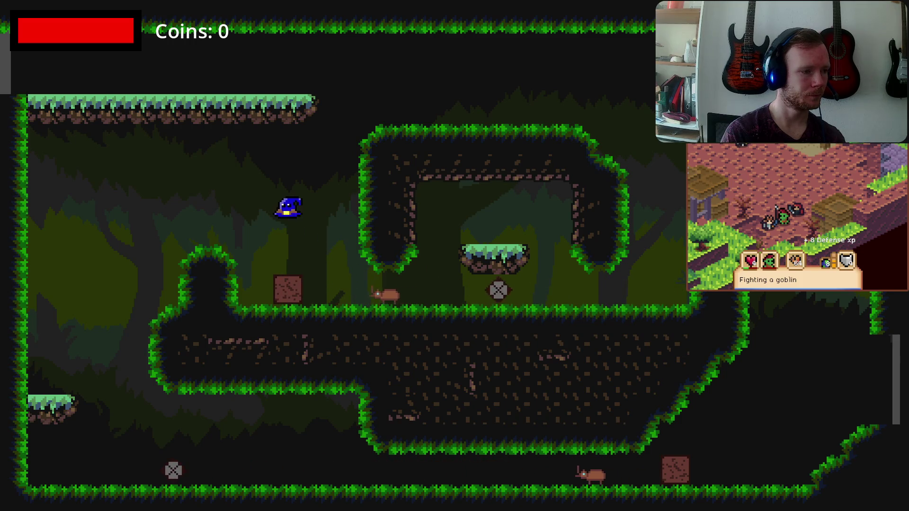
{"action": "key", "text": "Up"}
{"action": "key", "text": "Right"}
{"action": "key", "text": "Up"}
{"action": "key", "text": "Right"}
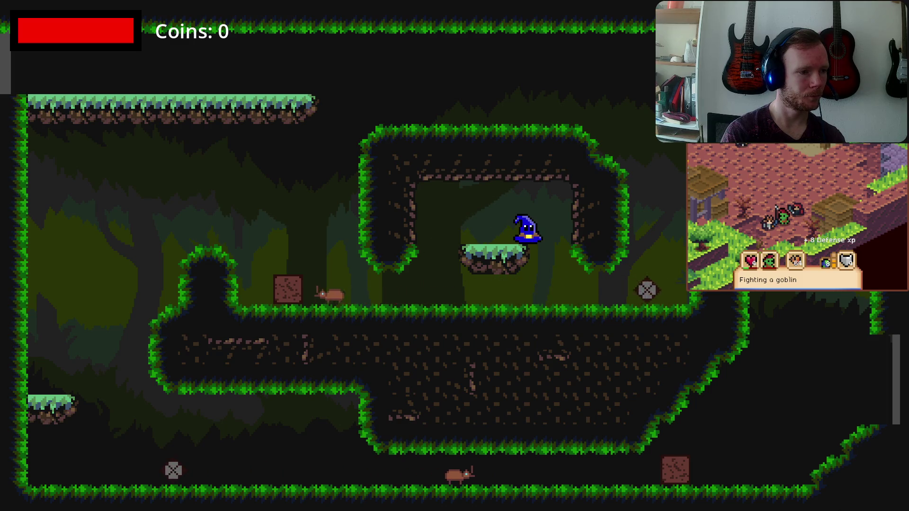
{"action": "key", "text": "Right"}
{"action": "key", "text": "Left"}
{"action": "key", "text": "Up"}
{"action": "key", "text": "Left"}
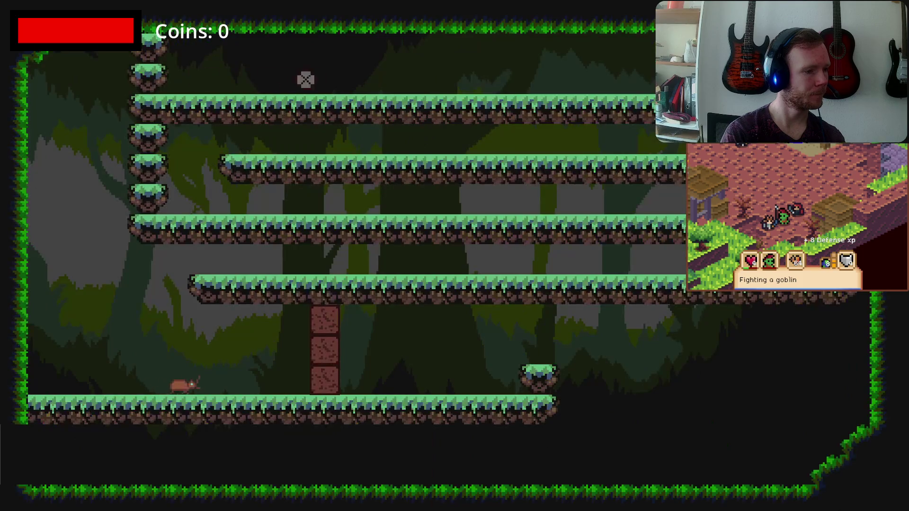
Move along the stacked platforms and climb onto the top of the block stack
{"action": "key", "text": "Left"}
{"action": "key", "text": "Left"}
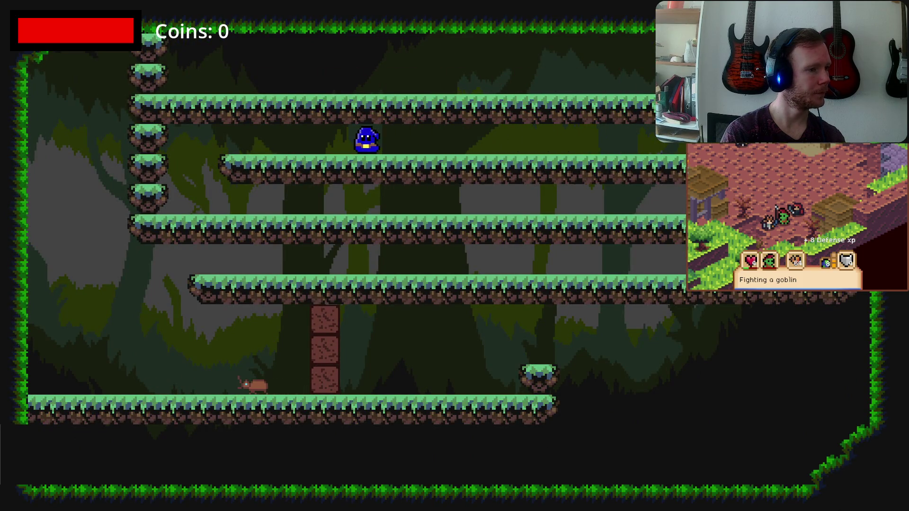
{"action": "key", "text": "Right"}
{"action": "key", "text": "Right"}
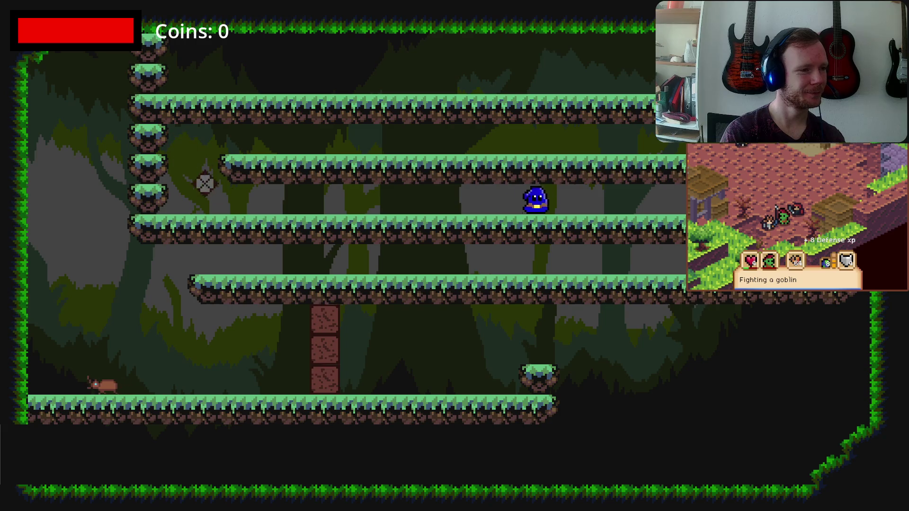
{"action": "key", "text": "Left"}
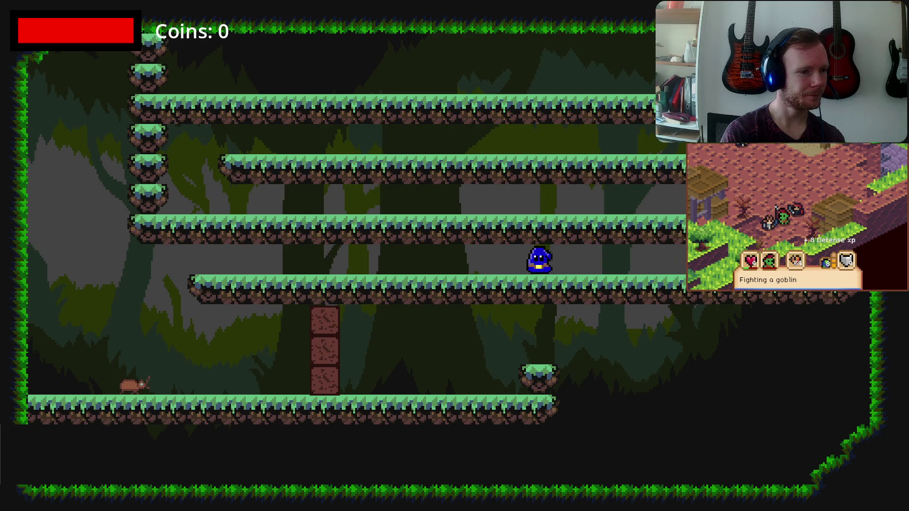
{"action": "key", "text": "Right"}
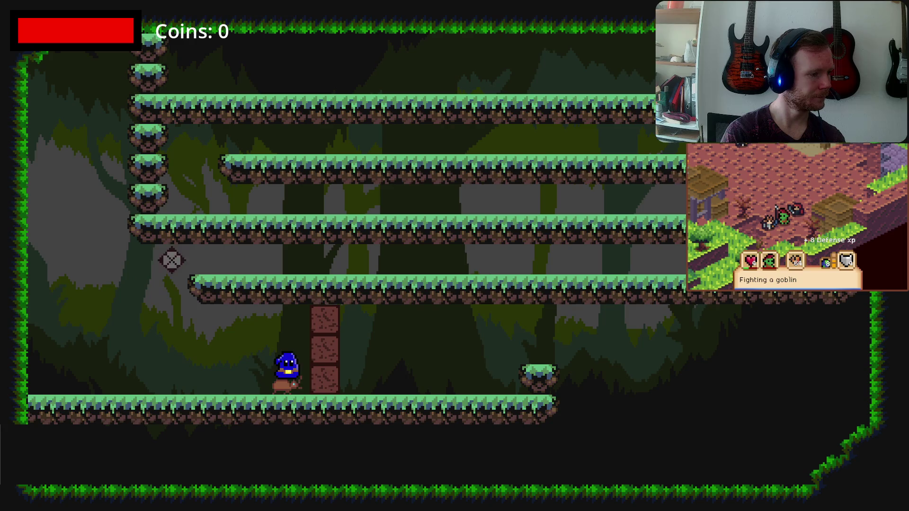
{"action": "key", "text": "Left"}
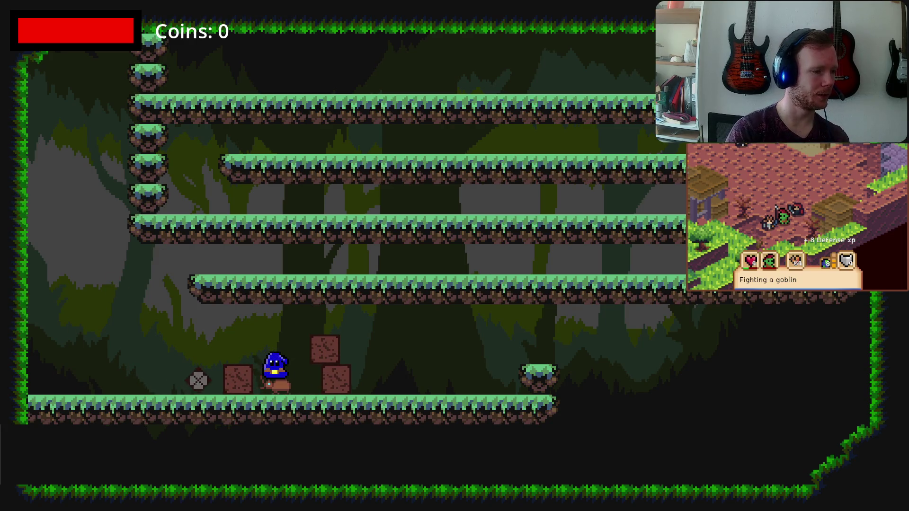
{"action": "key", "text": "Right"}
{"action": "key", "text": "Left"}
{"action": "key", "text": "Right"}
{"action": "key", "text": "Up"}
Drop to the floor and jump over the mound onto the left ledge in the cave room
{"action": "key", "text": "Right"}
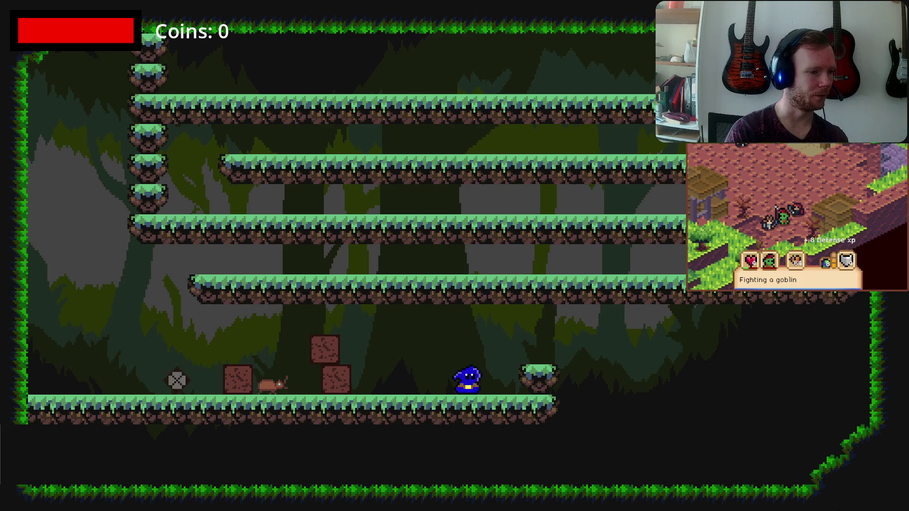
{"action": "key", "text": "Left"}
{"action": "key", "text": "Left"}
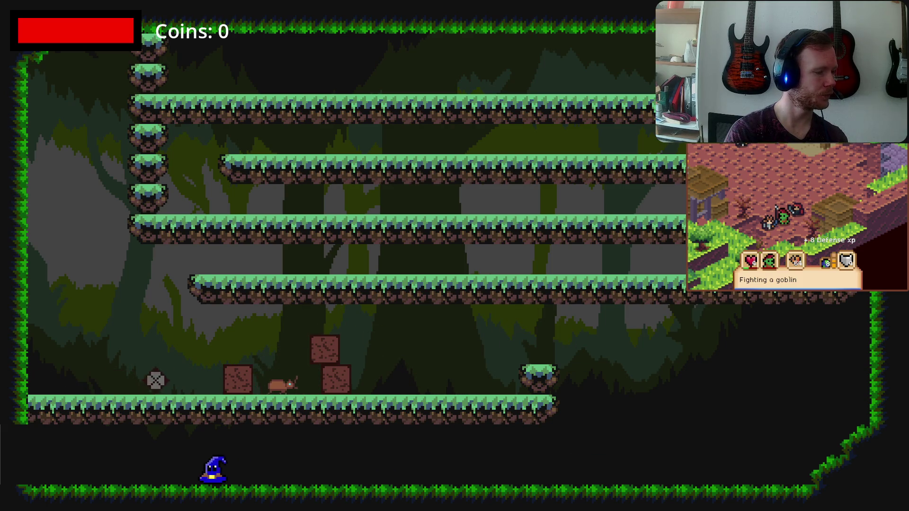
{"action": "key", "text": "Right"}
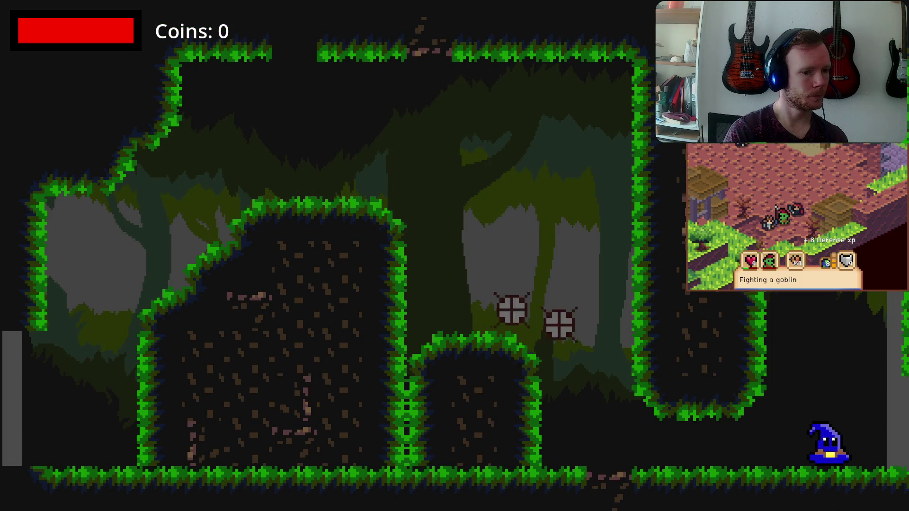
{"action": "key", "text": "Up"}
{"action": "key", "text": "Left"}
{"action": "key", "text": "Left"}
{"action": "key", "text": "Up"}
{"action": "key", "text": "Up"}
{"action": "key", "text": "Left"}
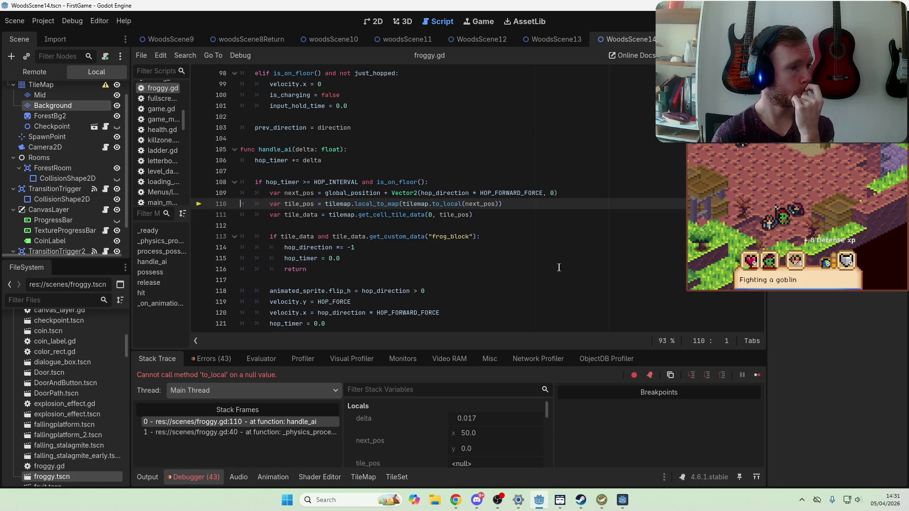
Review the null-value error at froggy.gd line 110, then stop the run with F8
{"action": "scroll", "coordinate": [555, 265], "scroll_direction": "up", "scroll_amount": 1}
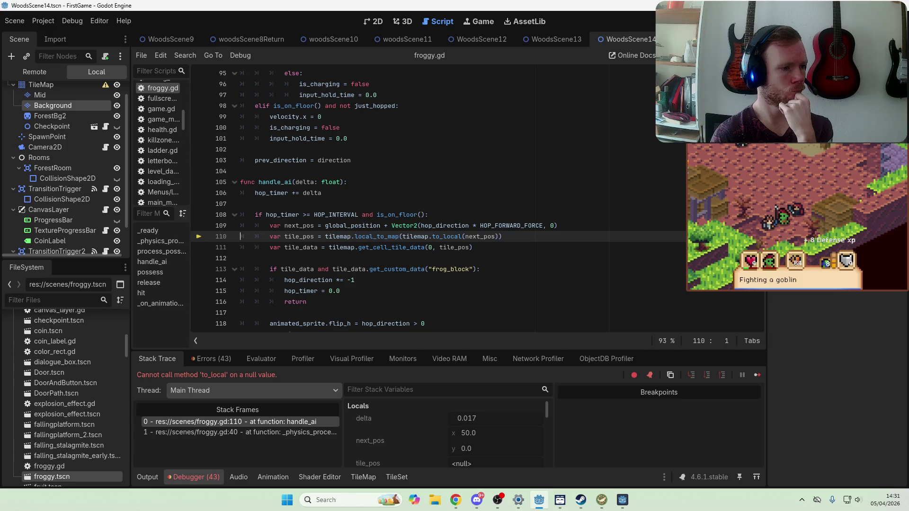
{"action": "key", "text": "F8"}
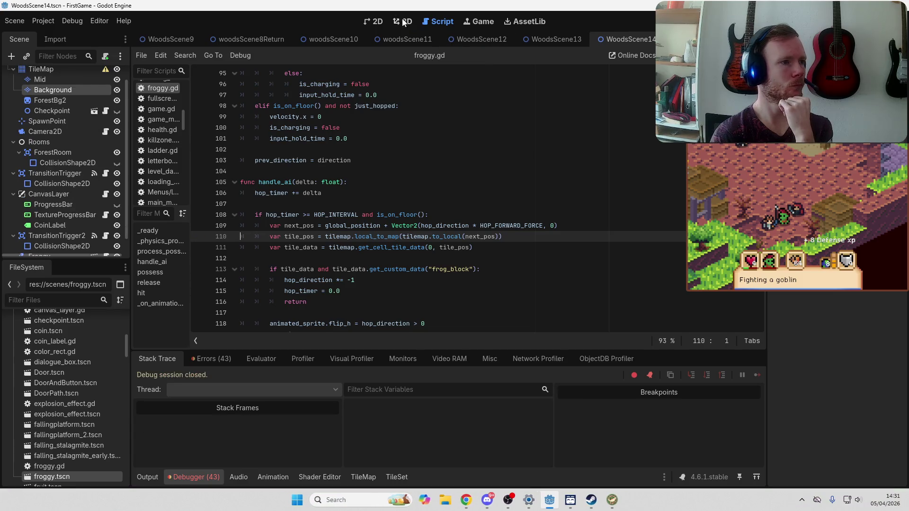
{"action": "scroll", "coordinate": [69, 167], "scroll_direction": "down", "scroll_amount": 1}
{"action": "left_click", "coordinate": [36, 243]}
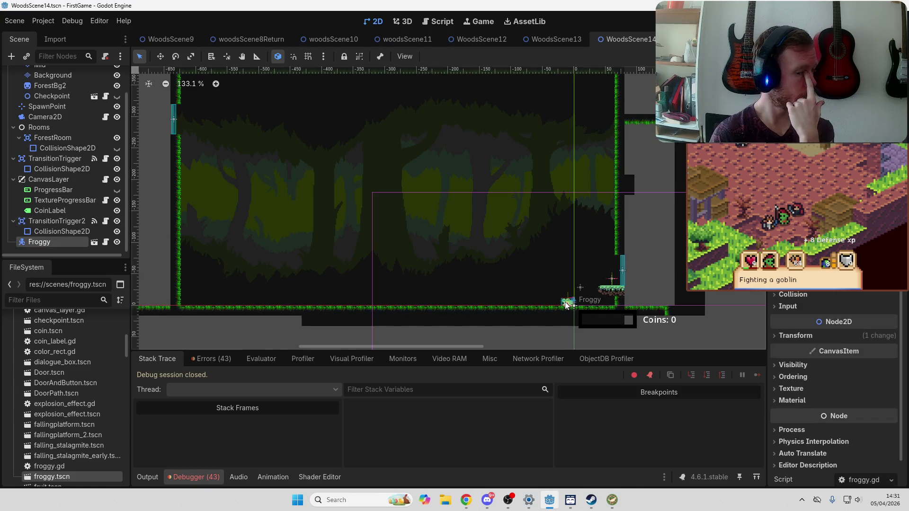
{"action": "left_click", "coordinate": [852, 213]}
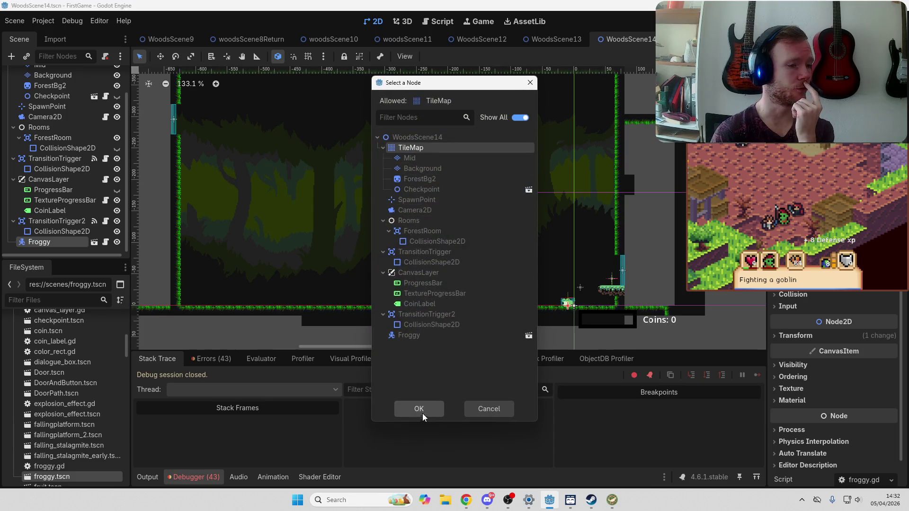
{"action": "left_click", "coordinate": [424, 412]}
{"action": "key", "text": "ctrl+s"}
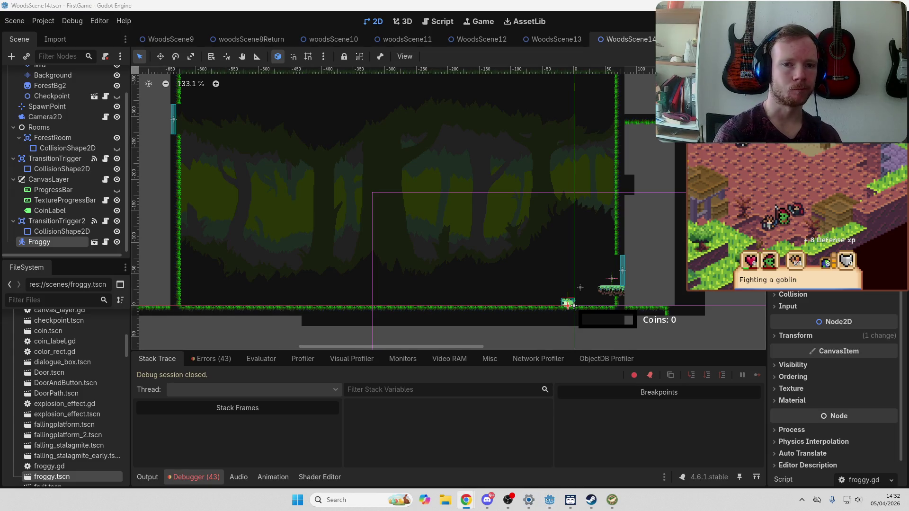
{"action": "mouse_move", "coordinate": [379, 202]}
{"action": "left_mouse_down"}
{"action": "mouse_move", "coordinate": [416, 252]}
{"action": "mouse_move", "coordinate": [388, 219]}
{"action": "left_mouse_up"}
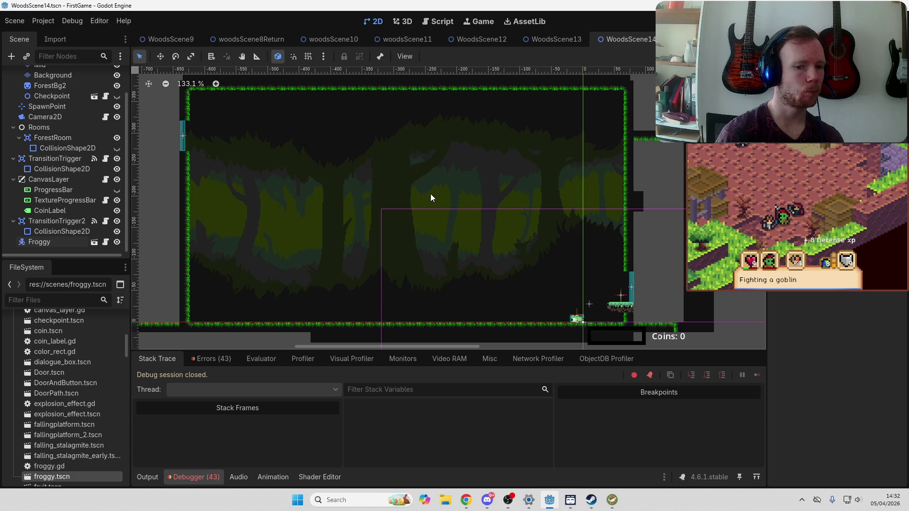
{"action": "scroll", "coordinate": [56, 143], "scroll_direction": "up", "scroll_amount": 2}
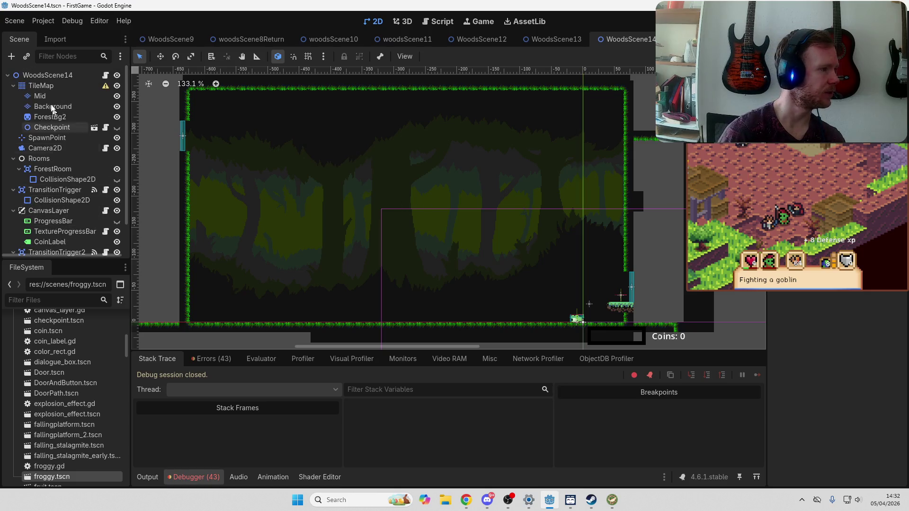
On the Mid layer, paint a capped grass top row from SheetB and its right wall
{"action": "left_click", "coordinate": [40, 96]}
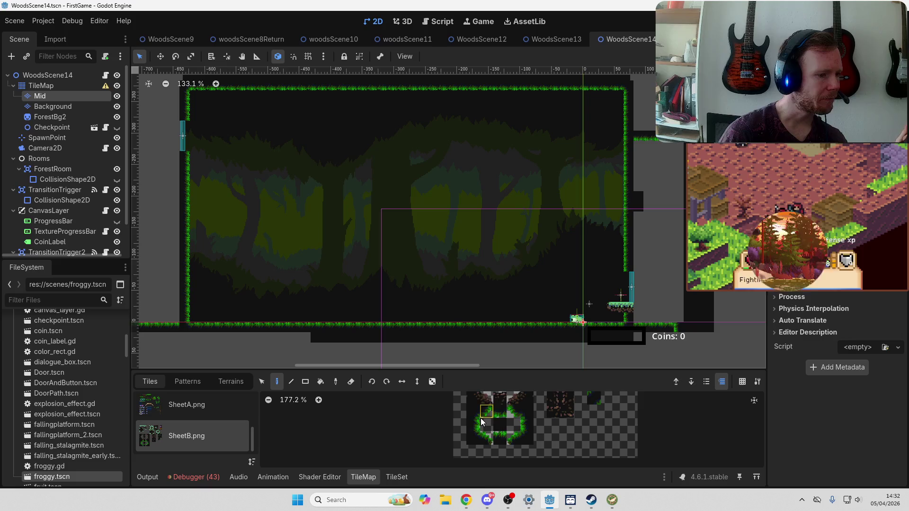
{"action": "left_click", "coordinate": [453, 443]}
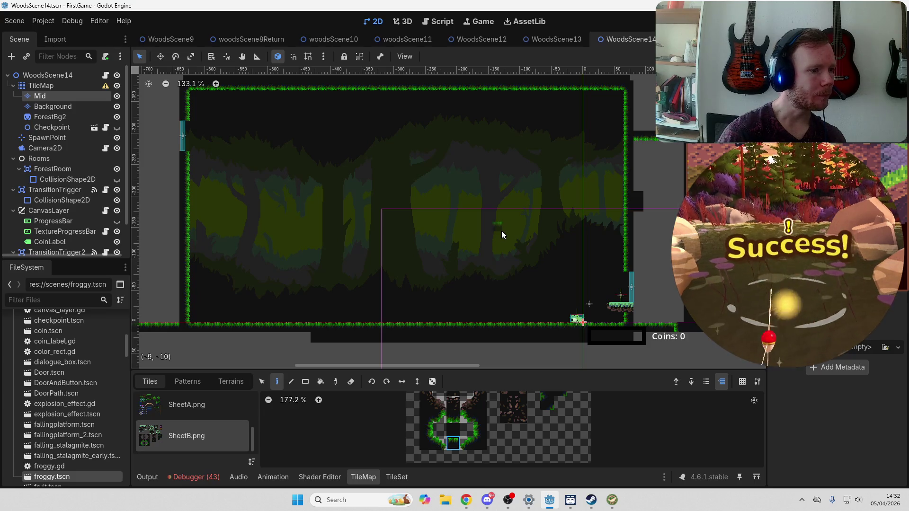
{"action": "left_click_drag", "start_coordinate": [500, 231], "coordinate": [448, 224]}
{"action": "key", "text": "ctrl+z"}
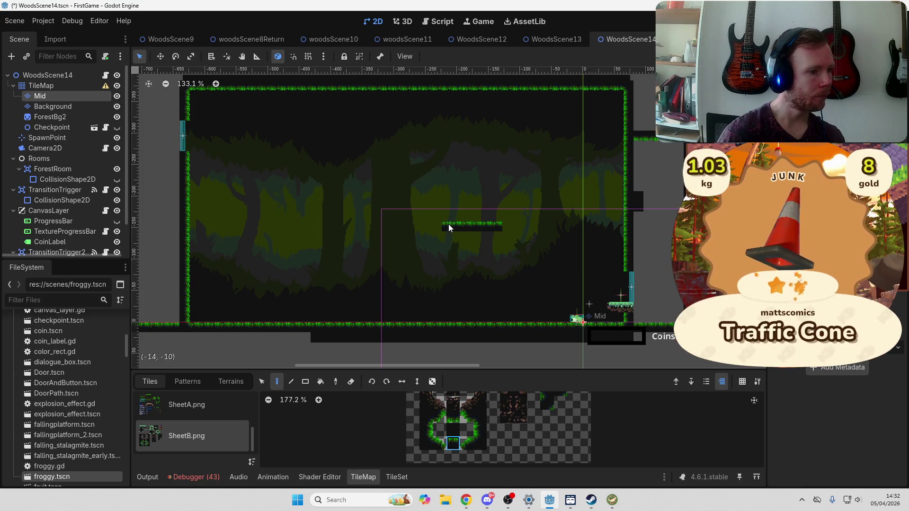
{"action": "left_click", "coordinate": [466, 443]}
{"action": "left_click", "coordinate": [434, 226]}
{"action": "left_click", "coordinate": [440, 443]}
{"action": "left_click", "coordinate": [505, 227]}
{"action": "left_click", "coordinate": [426, 429]}
{"action": "left_click_drag", "start_coordinate": [509, 236], "coordinate": [505, 252]}
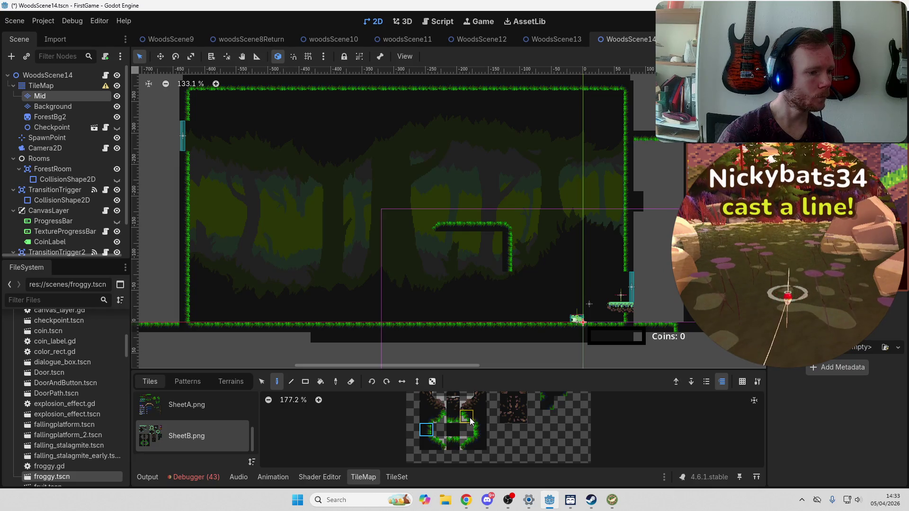
Paint the bottom grass edge, corner tiles and left wall to close the grass loop
{"action": "left_click", "coordinate": [440, 416]}
{"action": "left_click", "coordinate": [504, 286]}
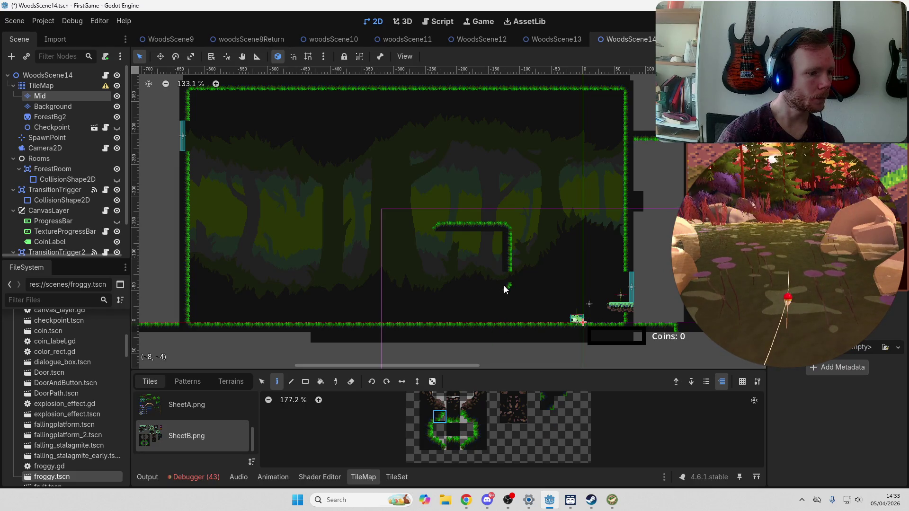
{"action": "left_click", "coordinate": [426, 430]}
{"action": "left_click", "coordinate": [510, 278]}
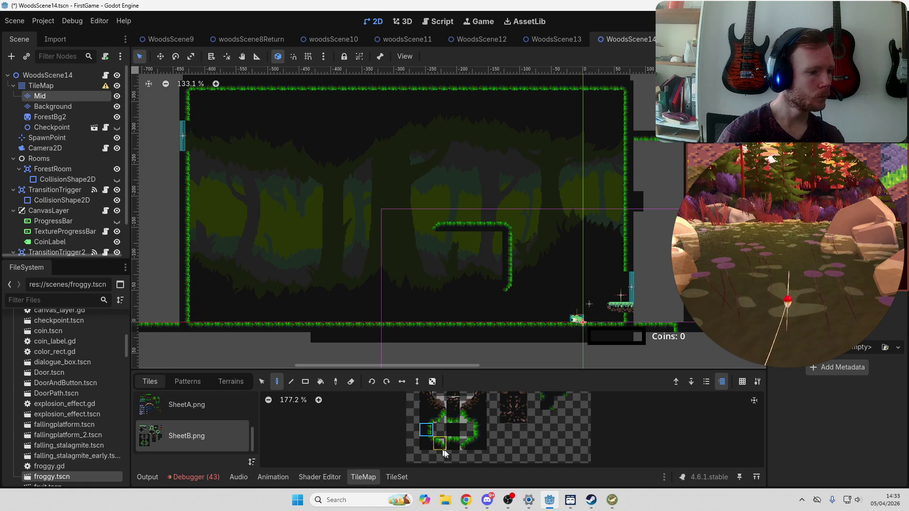
{"action": "left_click", "coordinate": [453, 417]}
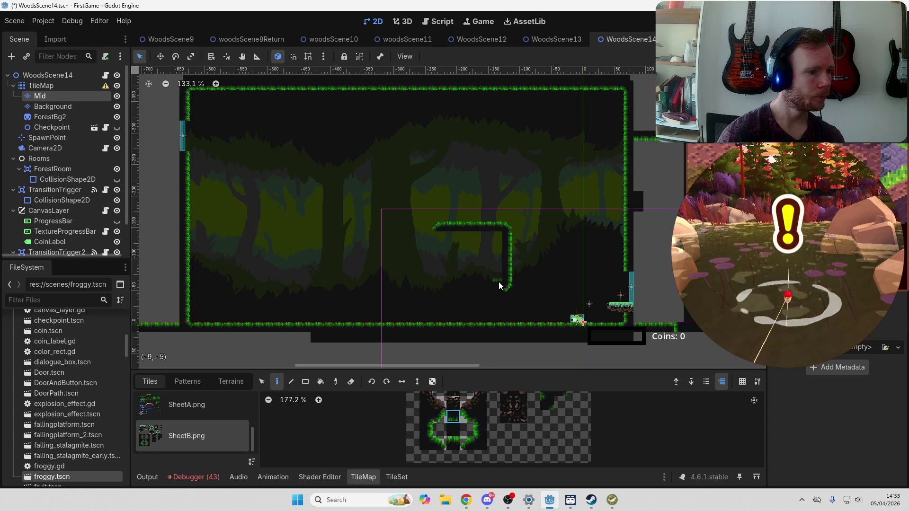
{"action": "left_click_drag", "start_coordinate": [499, 286], "coordinate": [444, 288]}
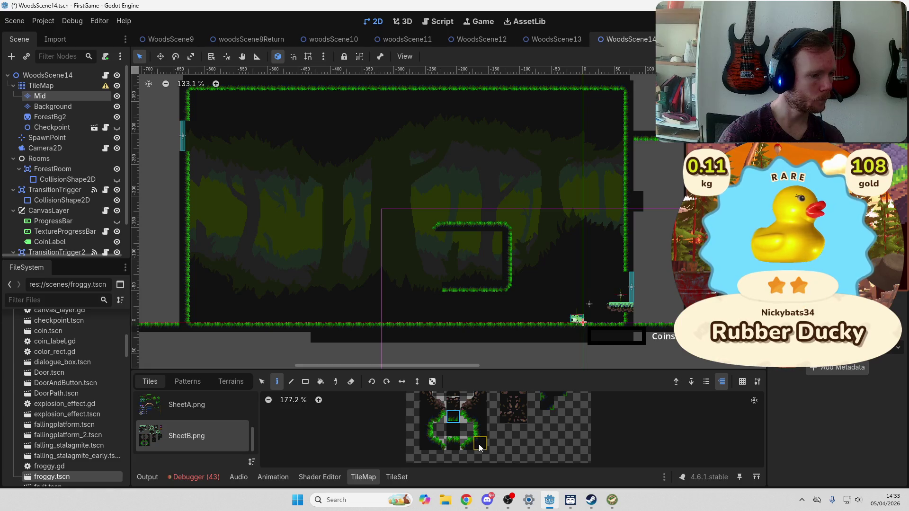
{"action": "left_click", "coordinate": [466, 416]}
{"action": "left_click", "coordinate": [439, 287]}
{"action": "left_click", "coordinate": [480, 430]}
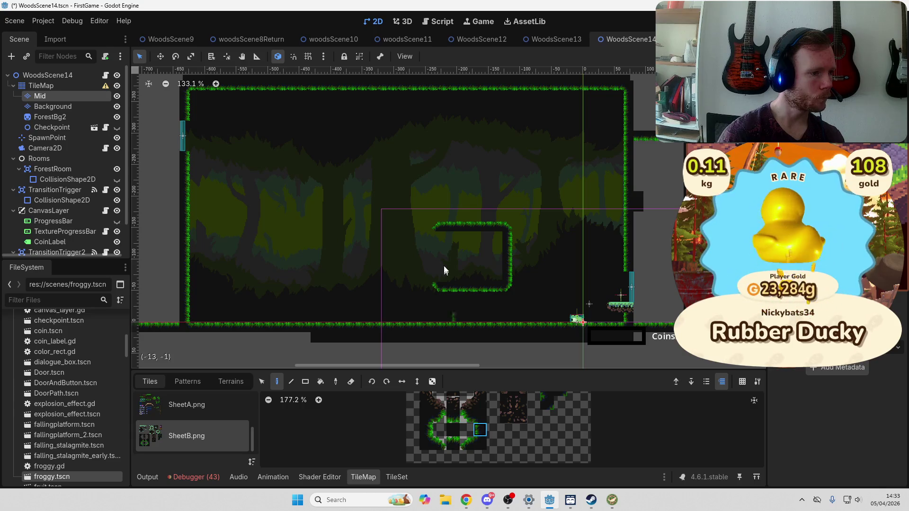
{"action": "left_click_drag", "start_coordinate": [437, 238], "coordinate": [438, 280]}
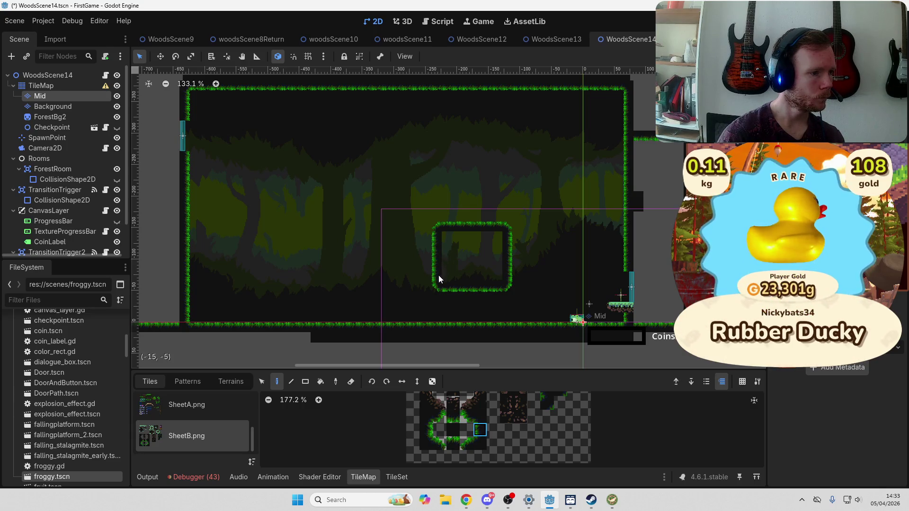
Fill the loop's interior with dirt using the Rect tool and try other dirt variants
{"action": "scroll", "coordinate": [451, 408], "scroll_direction": "up", "scroll_amount": 2}
{"action": "left_click", "coordinate": [455, 406]}
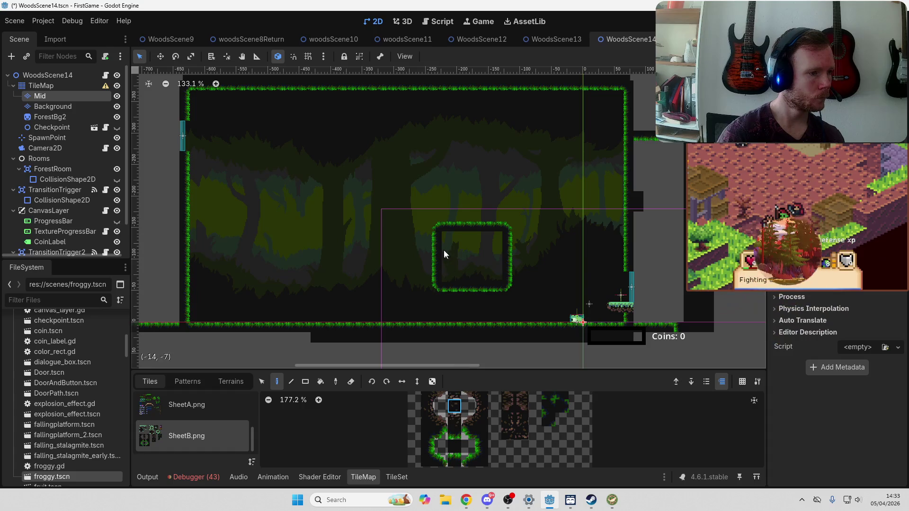
{"action": "left_click", "coordinate": [305, 382]}
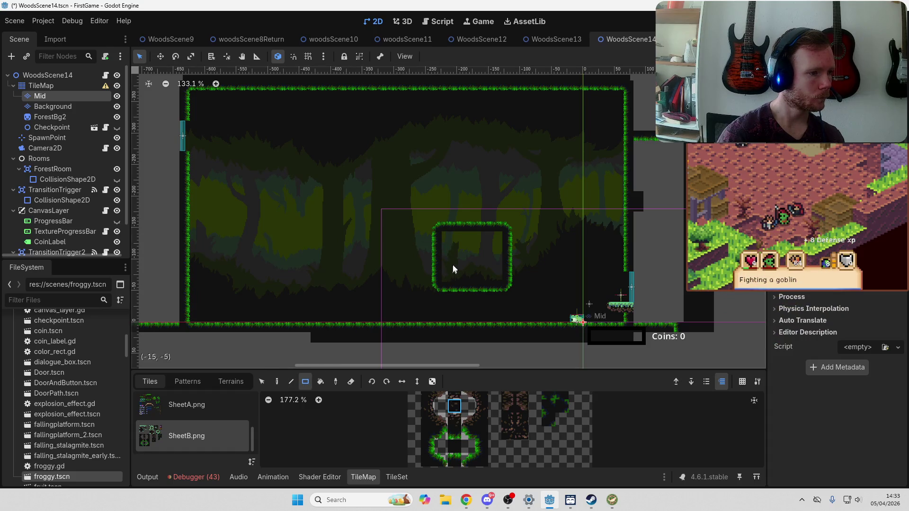
{"action": "left_click_drag", "start_coordinate": [447, 235], "coordinate": [496, 274]}
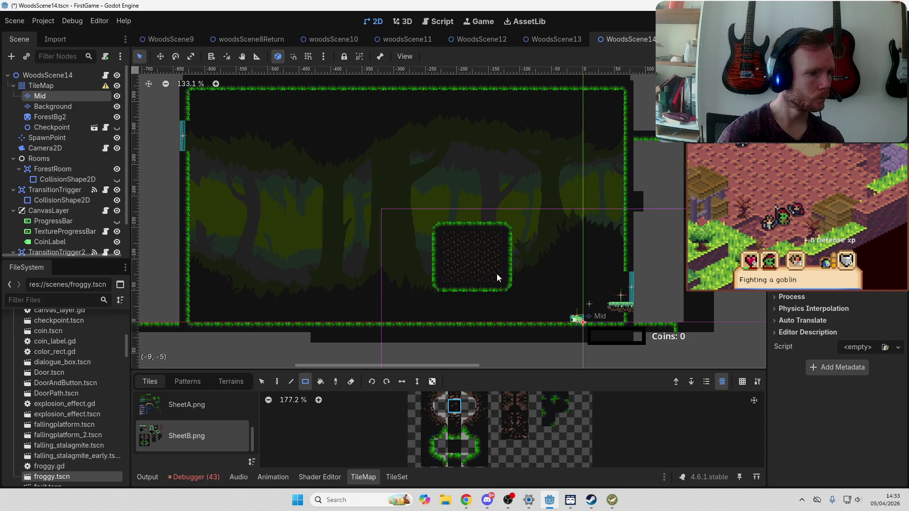
{"action": "left_click", "coordinate": [508, 420]}
{"action": "left_click", "coordinate": [521, 419]}
{"action": "left_click", "coordinate": [521, 433]}
{"action": "scroll", "coordinate": [483, 303], "scroll_direction": "up", "scroll_amount": 2}
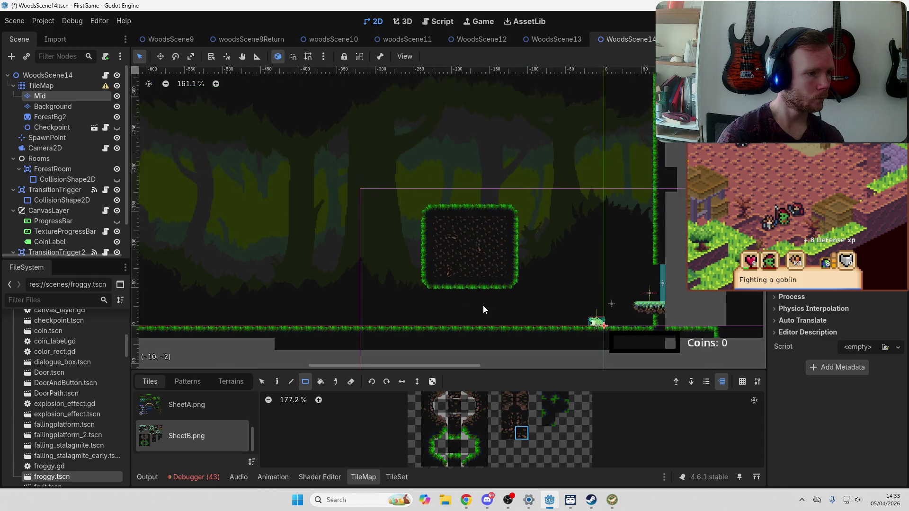
{"action": "scroll", "coordinate": [483, 310], "scroll_direction": "up", "scroll_amount": 4}
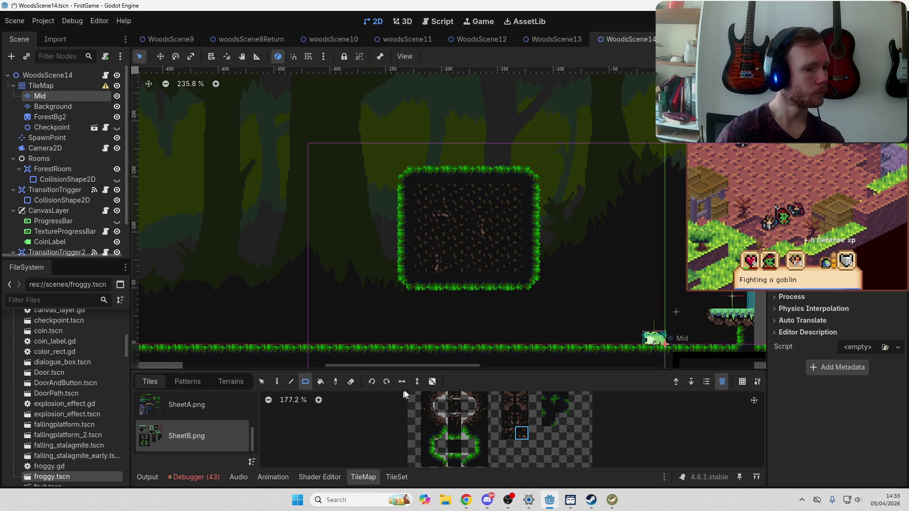
{"action": "scroll", "coordinate": [455, 277], "scroll_direction": "up", "scroll_amount": 4}
{"action": "scroll", "coordinate": [448, 284], "scroll_direction": "down", "scroll_amount": 5}
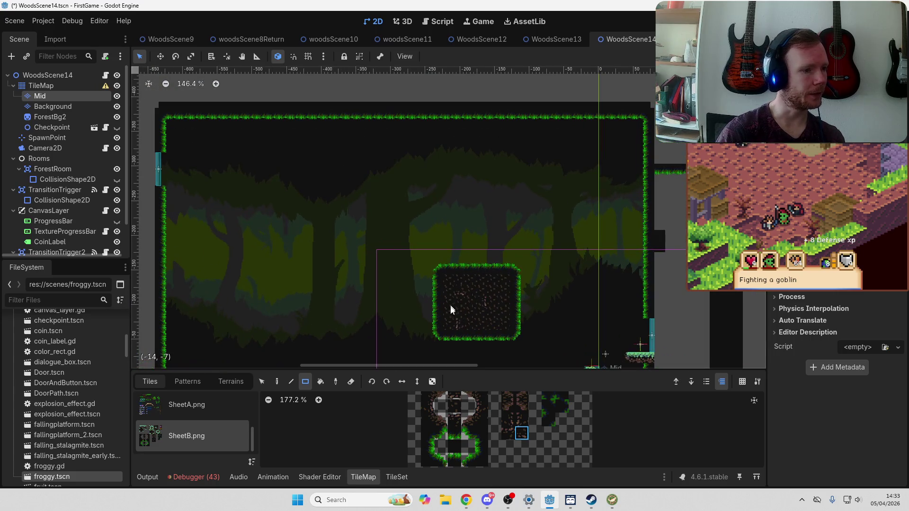
{"action": "scroll", "coordinate": [458, 326], "scroll_direction": "down", "scroll_amount": 2}
Copy the grass-edged dirt block with the Select tool and paste a duplicate to its left
{"action": "left_click", "coordinate": [262, 382]}
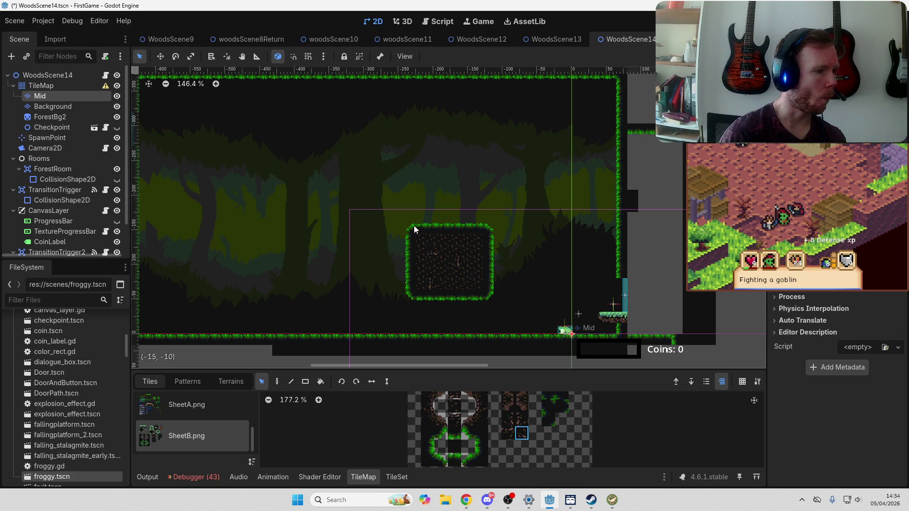
{"action": "left_click_drag", "start_coordinate": [415, 225], "coordinate": [501, 311]}
{"action": "key", "text": "ctrl+c"}
{"action": "key", "text": "ctrl+v"}
{"action": "left_click_drag", "start_coordinate": [394, 274], "coordinate": [601, 265]}
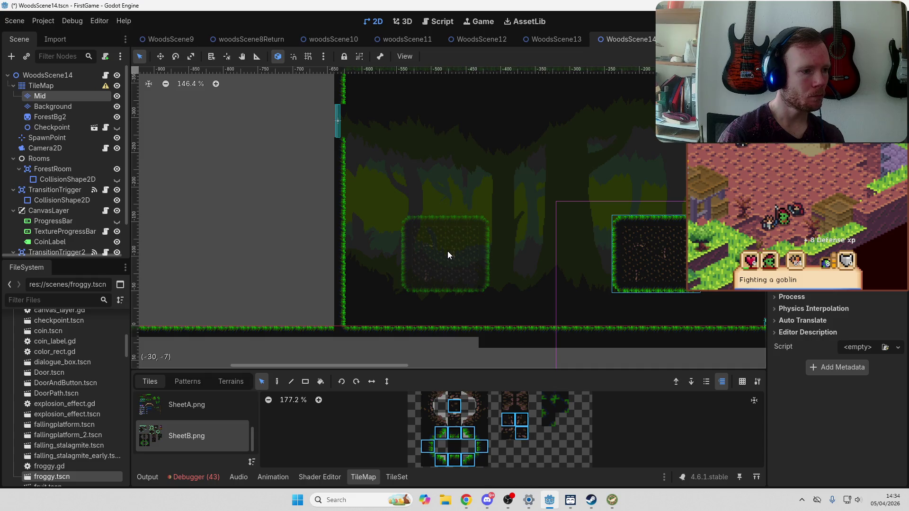
{"action": "left_click", "coordinate": [447, 251]}
{"action": "left_click_drag", "start_coordinate": [524, 253], "coordinate": [300, 234]}
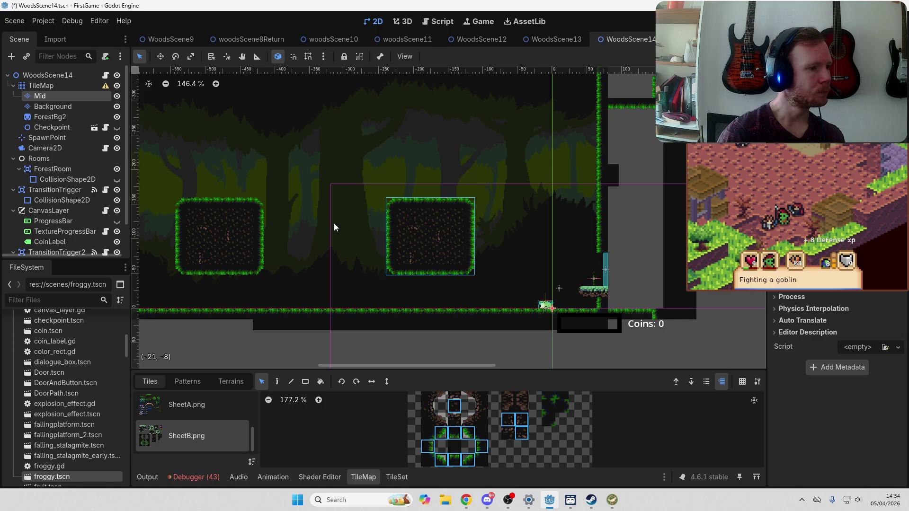
{"action": "left_click", "coordinate": [382, 189]}
Shift the original dirt block one tile to the right
{"action": "left_click_drag", "start_coordinate": [417, 222], "coordinate": [473, 280]}
{"action": "left_click_drag", "start_coordinate": [450, 251], "coordinate": [454, 253]}
{"action": "left_click_drag", "start_coordinate": [359, 249], "coordinate": [446, 240]}
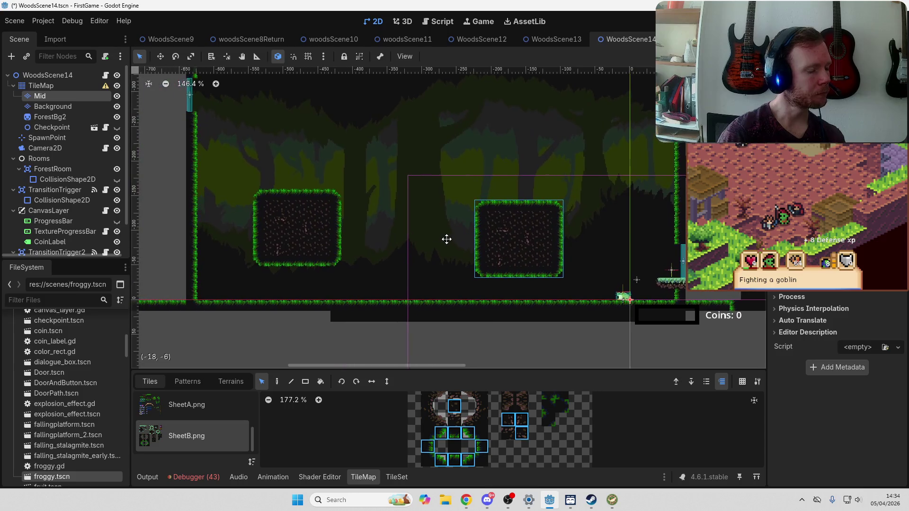
{"action": "left_click_drag", "start_coordinate": [373, 183], "coordinate": [430, 234]}
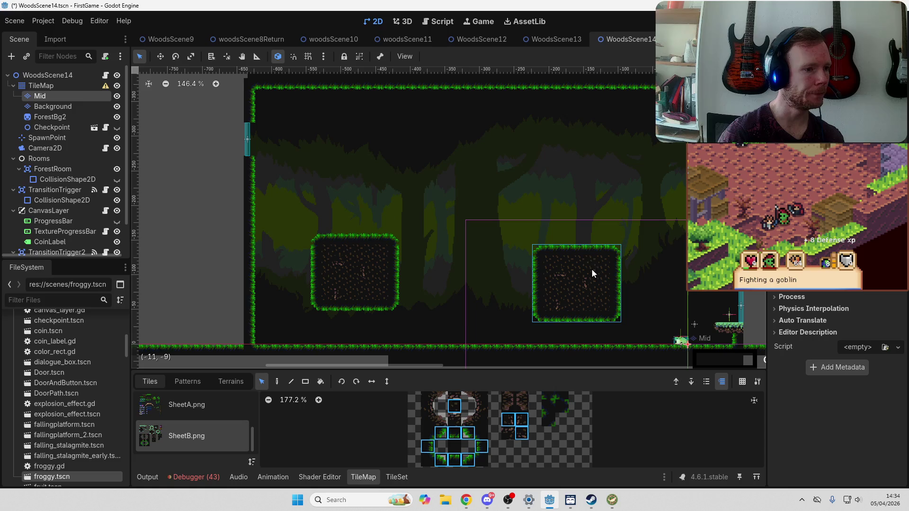
{"action": "left_click", "coordinate": [513, 212]}
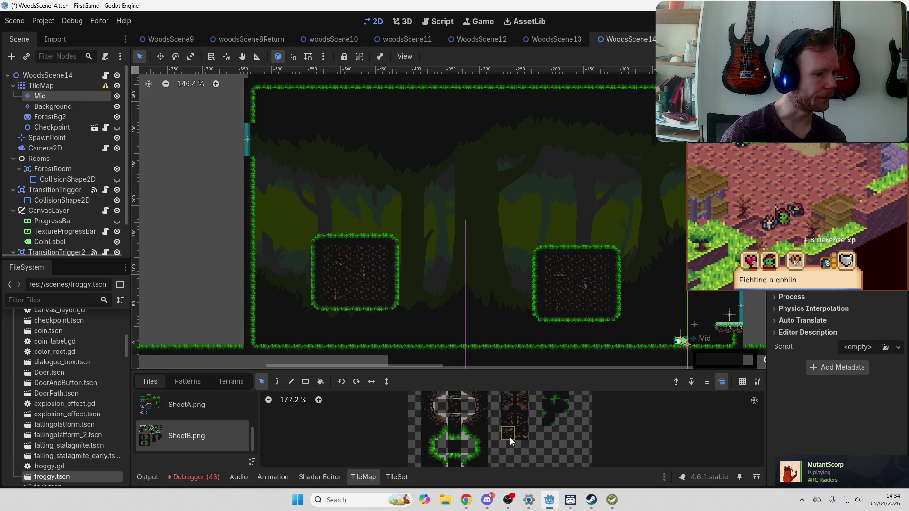
Paint speckled dirt detail tiles inside the left block
{"action": "left_click", "coordinate": [509, 420]}
{"action": "left_click", "coordinate": [361, 272]}
{"action": "left_click", "coordinate": [277, 382]}
{"action": "left_click", "coordinate": [371, 281]}
{"action": "left_click", "coordinate": [454, 406]}
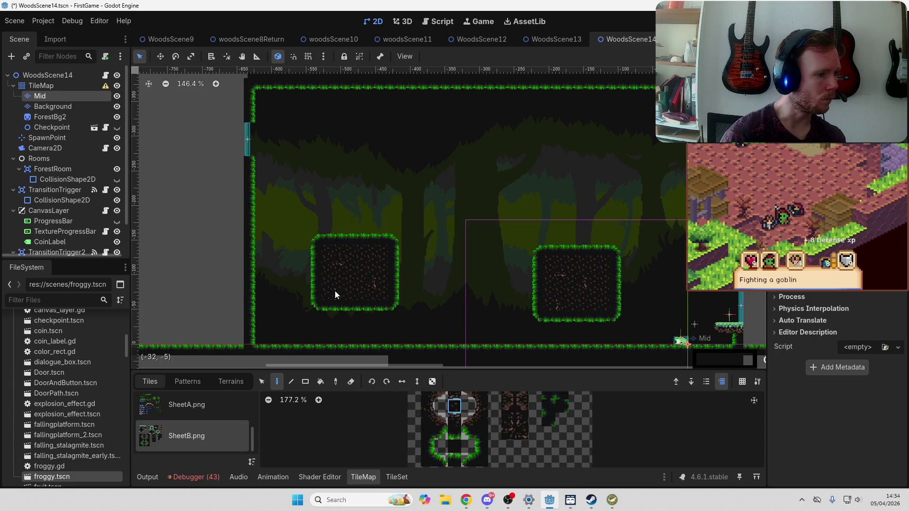
{"action": "left_click", "coordinate": [522, 420]}
{"action": "left_click", "coordinate": [369, 251]}
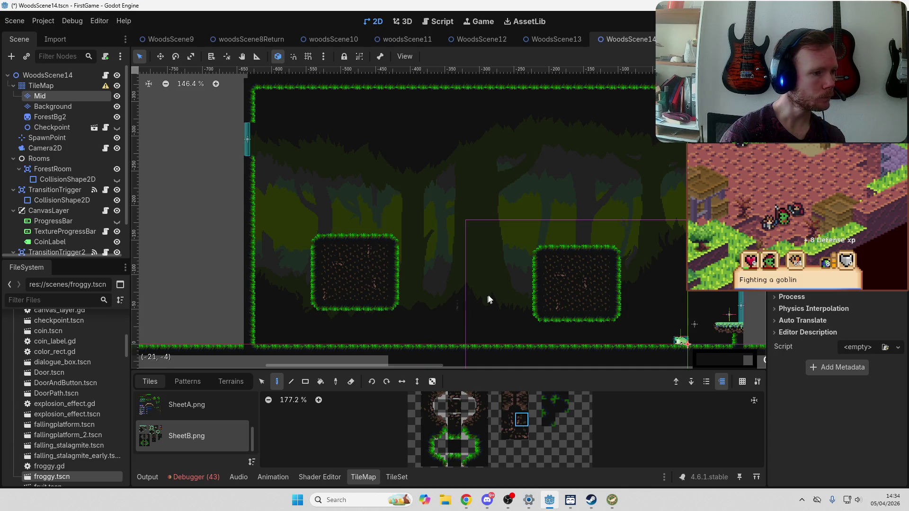
{"action": "mouse_move", "coordinate": [578, 288]}
{"action": "left_mouse_down"}
{"action": "mouse_move", "coordinate": [463, 260]}
{"action": "mouse_move", "coordinate": [456, 268]}
{"action": "left_mouse_up"}
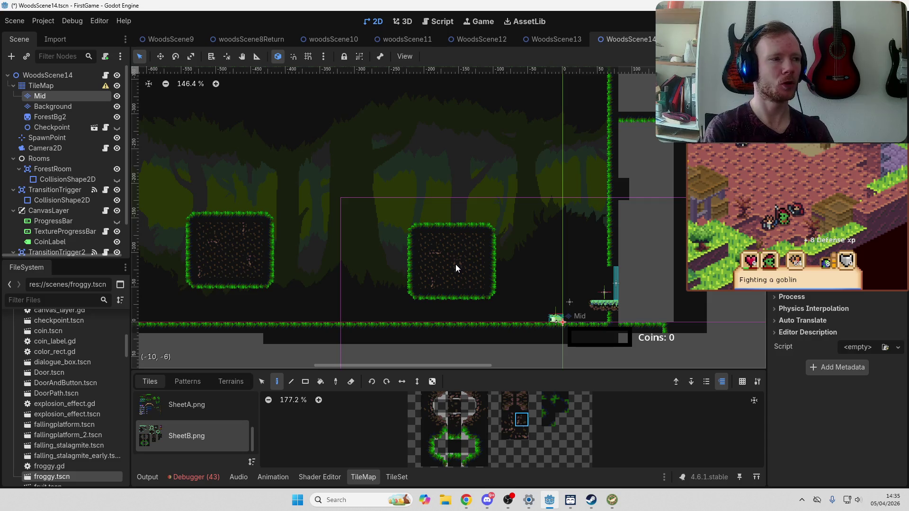
{"action": "key", "text": "alt+Tab"}
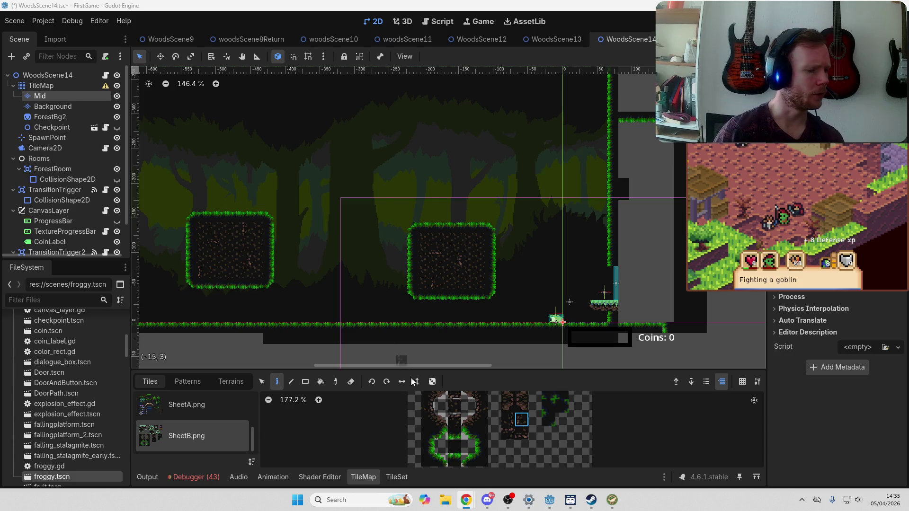
Paint the top row and lower-right corner of a small floating SheetB ledge above the platforms
{"action": "left_click", "coordinate": [469, 460]}
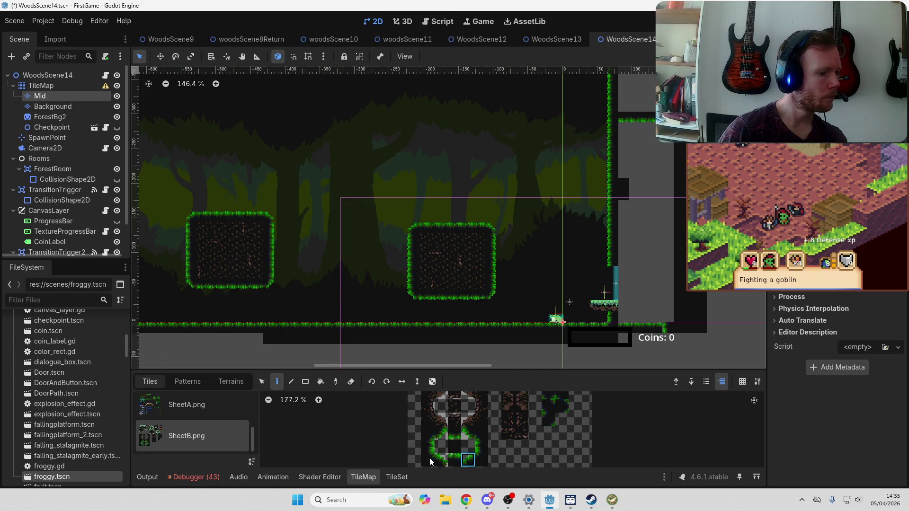
{"action": "left_click", "coordinate": [457, 459]}
{"action": "left_click", "coordinate": [362, 161]}
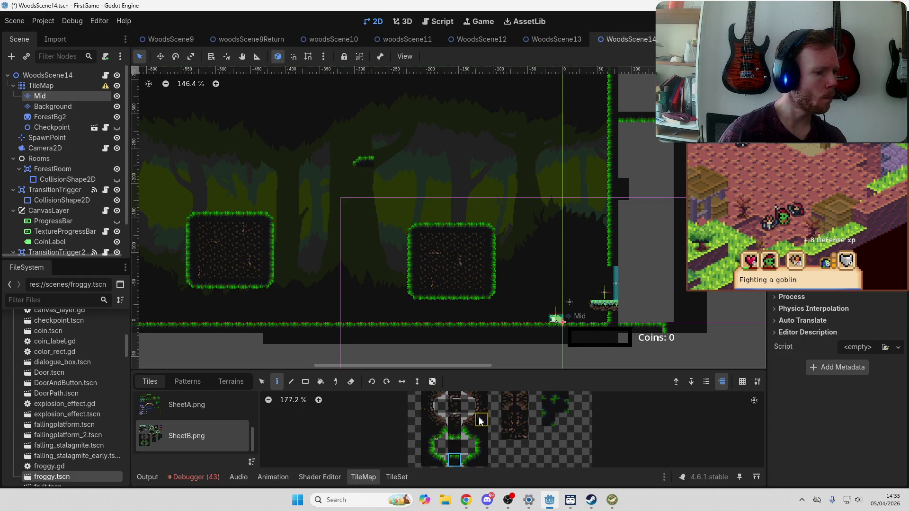
{"action": "left_click", "coordinate": [441, 460]}
{"action": "left_click", "coordinate": [378, 163]}
{"action": "left_click", "coordinate": [429, 447]}
{"action": "left_click", "coordinate": [379, 173]}
Fill in the bottom and left inner edge of the floating ledge
{"action": "left_click", "coordinate": [441, 434]}
{"action": "left_click", "coordinate": [377, 182]}
{"action": "left_click", "coordinate": [454, 434]}
{"action": "left_click", "coordinate": [369, 183]}
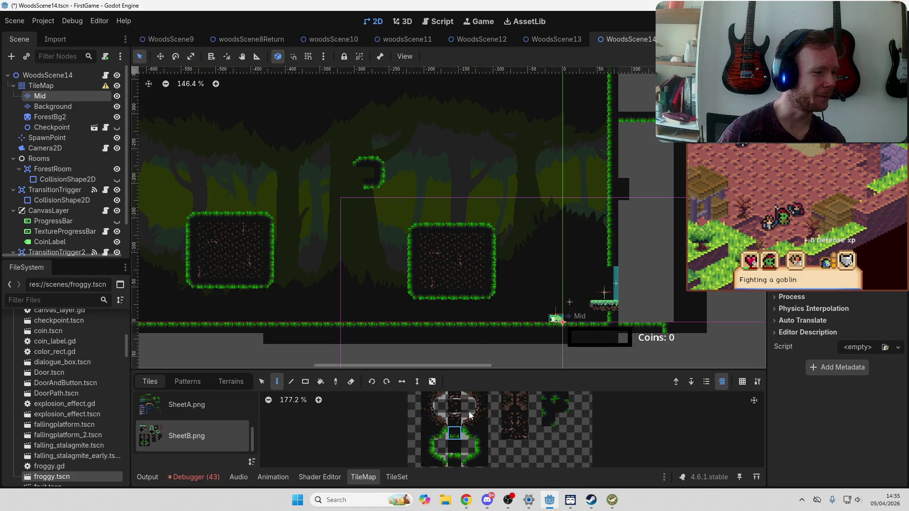
{"action": "left_click", "coordinate": [468, 434]}
{"action": "left_click", "coordinate": [360, 184]}
{"action": "left_click", "coordinate": [481, 446]}
{"action": "left_click", "coordinate": [357, 175]}
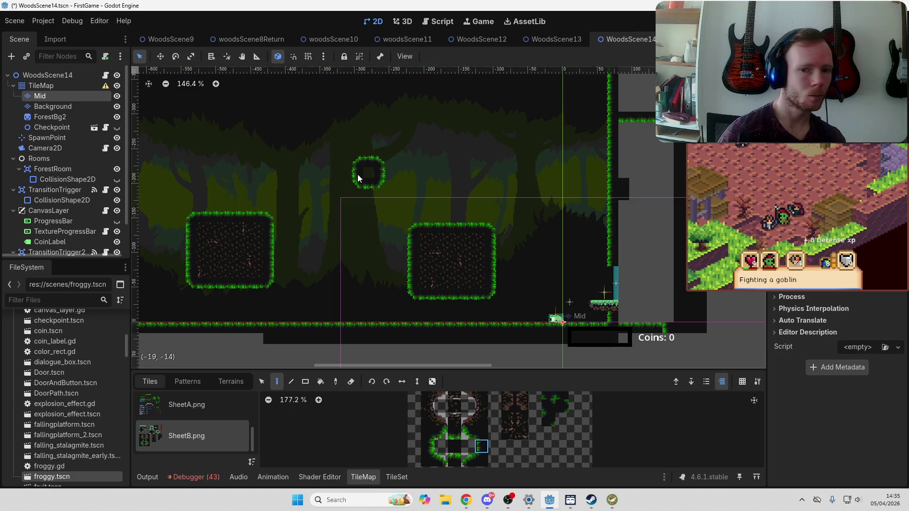
Bring the Microscape game window forward, then pan the level toward the left wall
{"action": "left_click", "coordinate": [455, 406]}
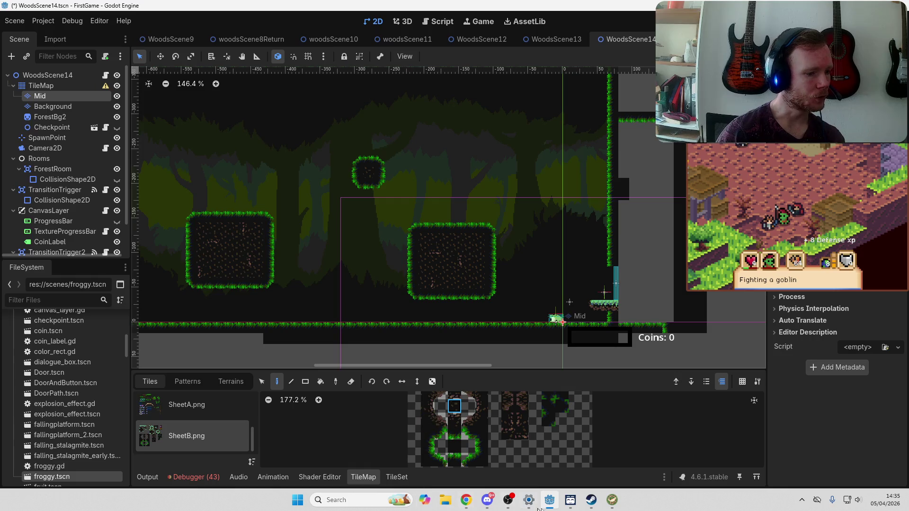
{"action": "mouse_move", "coordinate": [467, 500]}
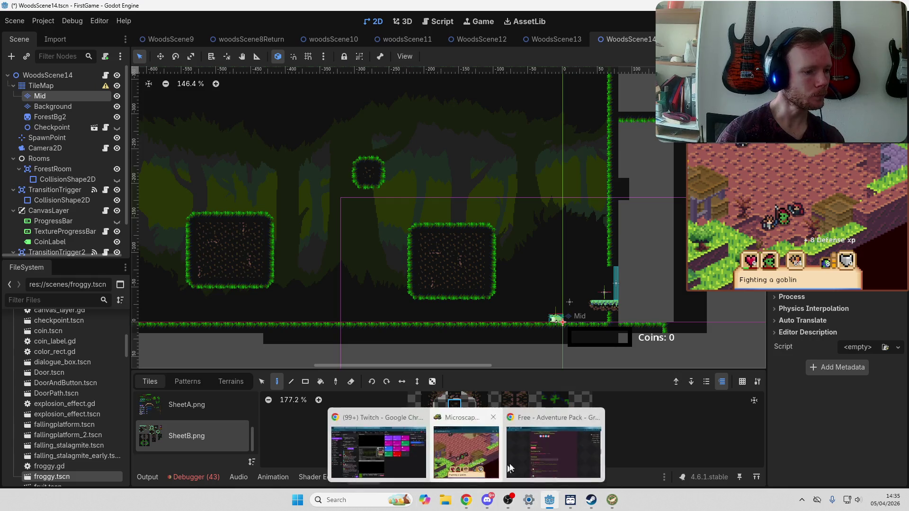
{"action": "left_click", "coordinate": [470, 455]}
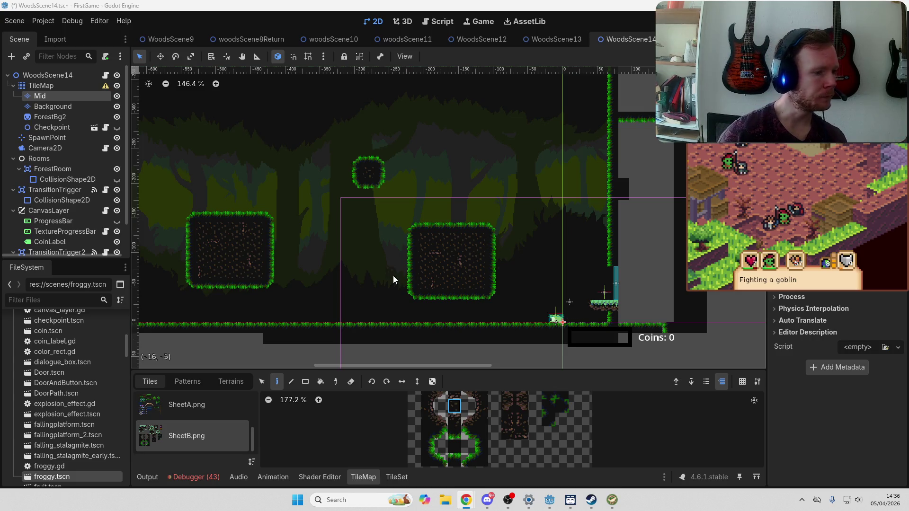
{"action": "left_click_drag", "start_coordinate": [386, 268], "coordinate": [457, 295]}
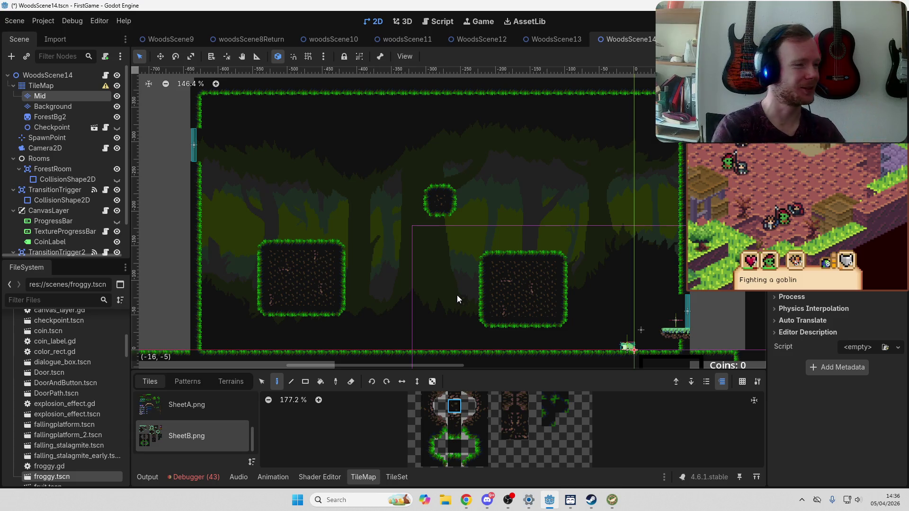
Paint two grass tiles on the left platform, undo them, and begin selecting the left dirt block
{"action": "left_click", "coordinate": [262, 383]}
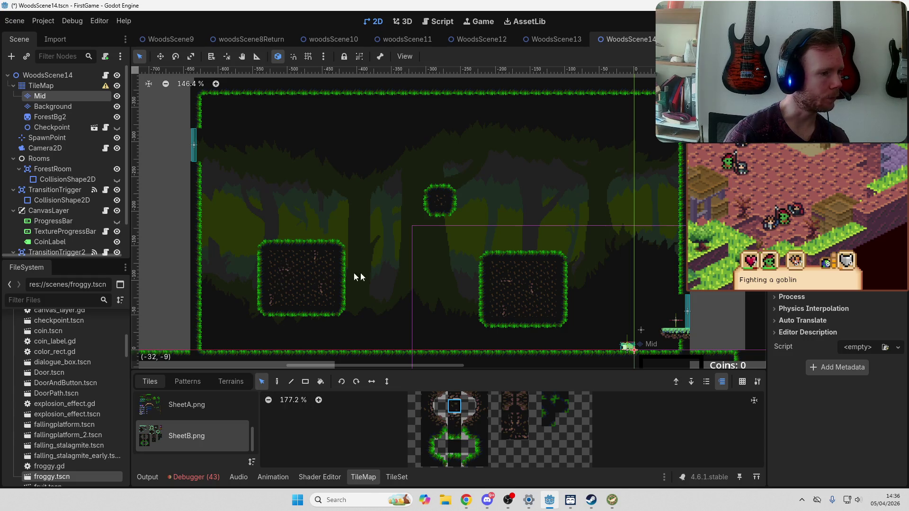
{"action": "left_click", "coordinate": [468, 458]}
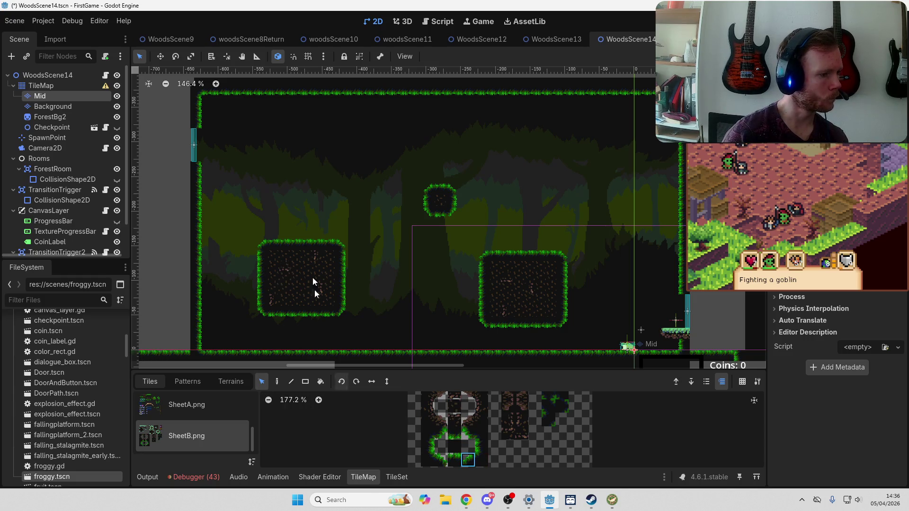
{"action": "left_click", "coordinate": [277, 382]}
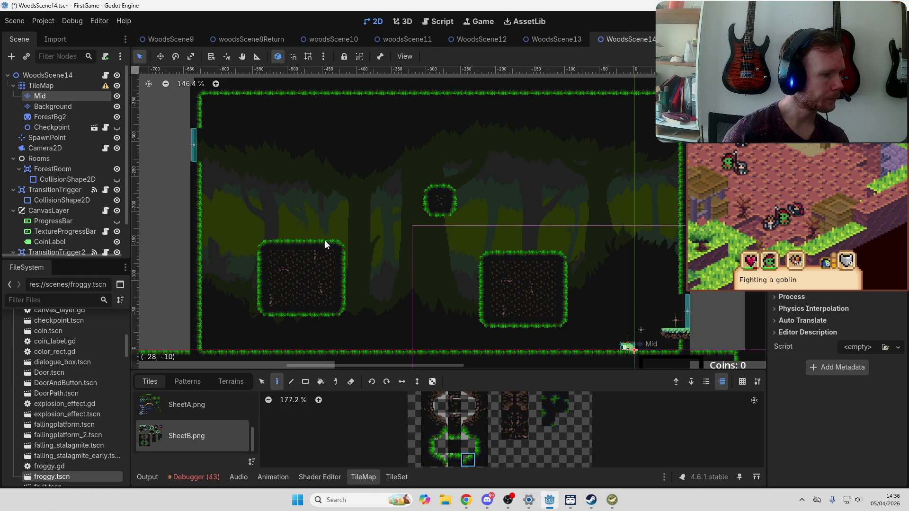
{"action": "left_click", "coordinate": [324, 237]}
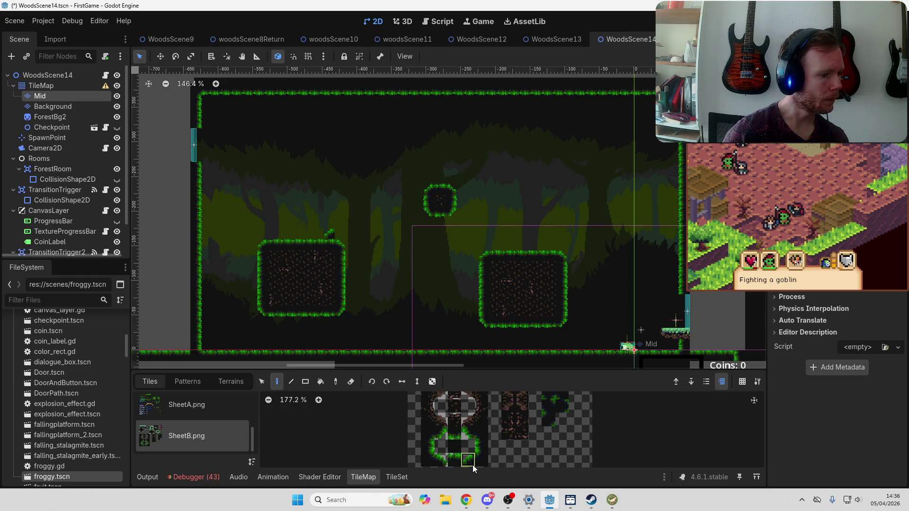
{"action": "left_click", "coordinate": [441, 461]}
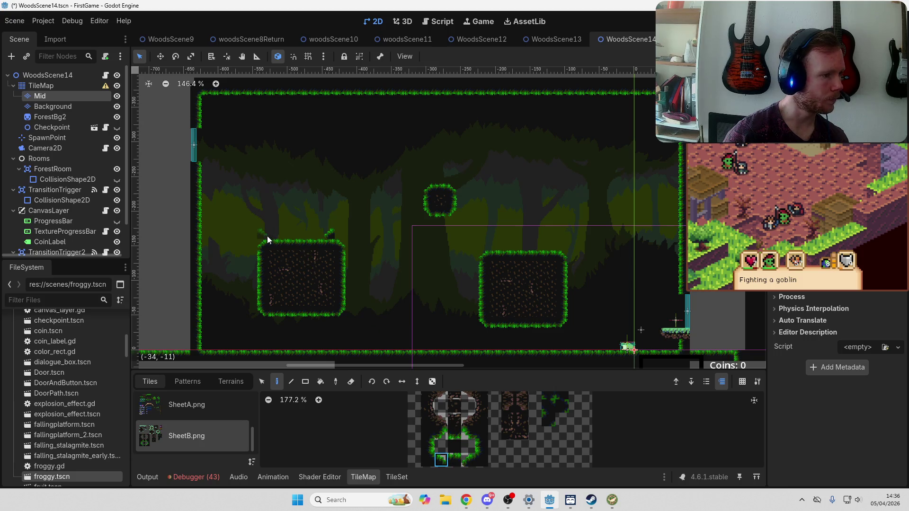
{"action": "left_click", "coordinate": [269, 235]}
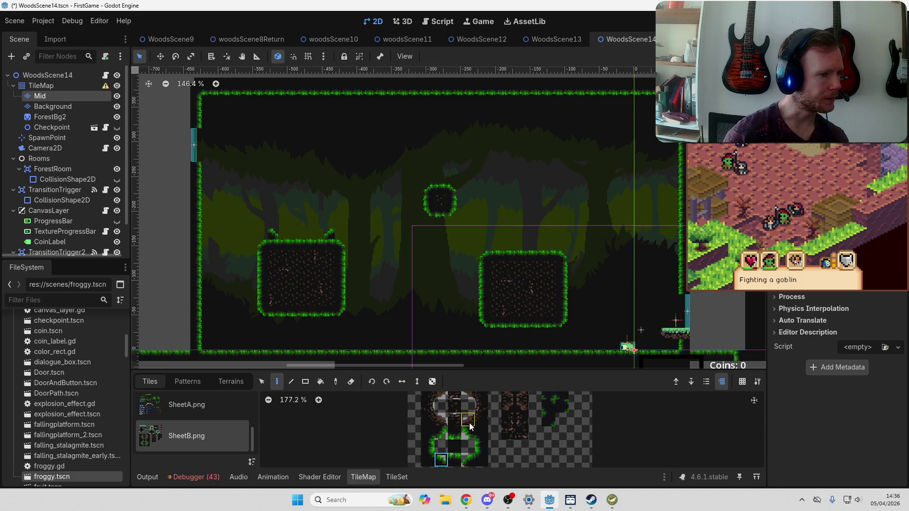
{"action": "key", "text": "ctrl+z"}
{"action": "key", "text": "ctrl+z"}
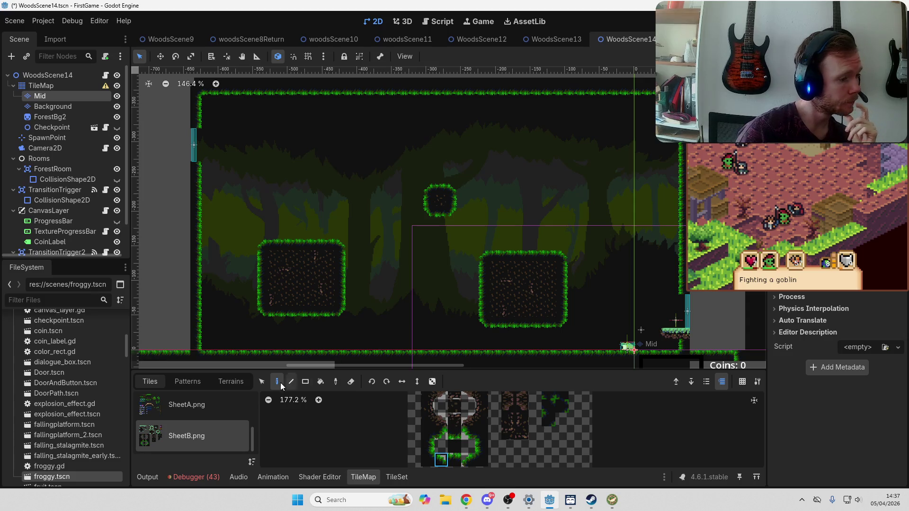
{"action": "left_click", "coordinate": [263, 384]}
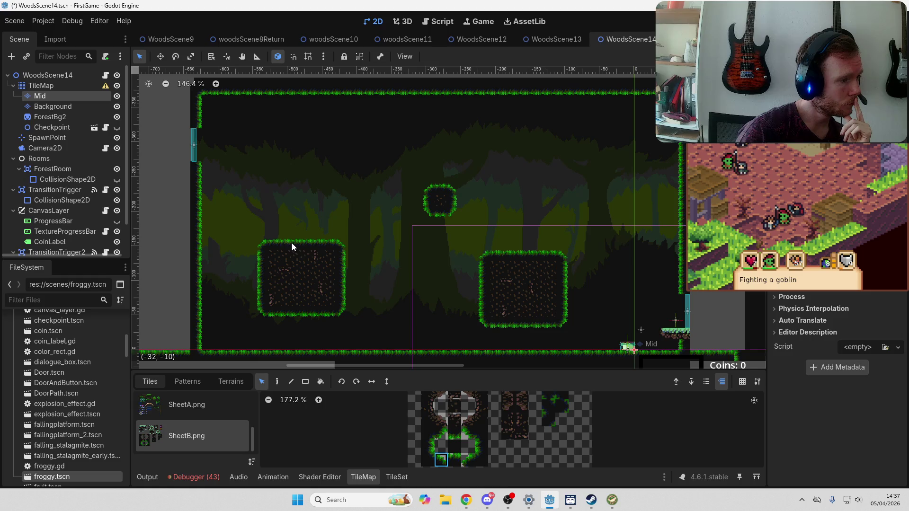
{"action": "left_click_drag", "start_coordinate": [317, 243], "coordinate": [269, 277]}
Copy the left dirt block and paste the copy to its left, against the wall
{"action": "left_click_drag", "start_coordinate": [259, 315], "coordinate": [258, 315]}
{"action": "key", "text": "ctrl+c"}
{"action": "key", "text": "ctrl+v"}
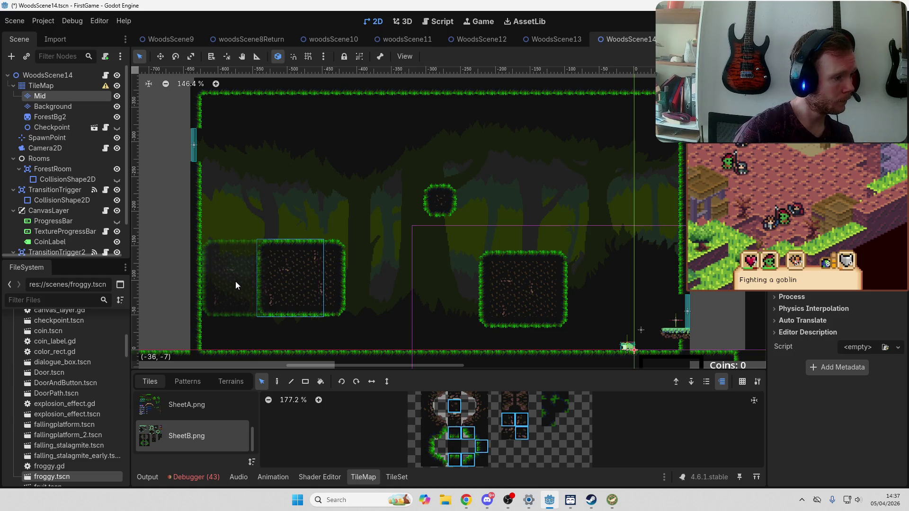
{"action": "left_click", "coordinate": [235, 282]}
{"action": "left_click", "coordinate": [223, 287]}
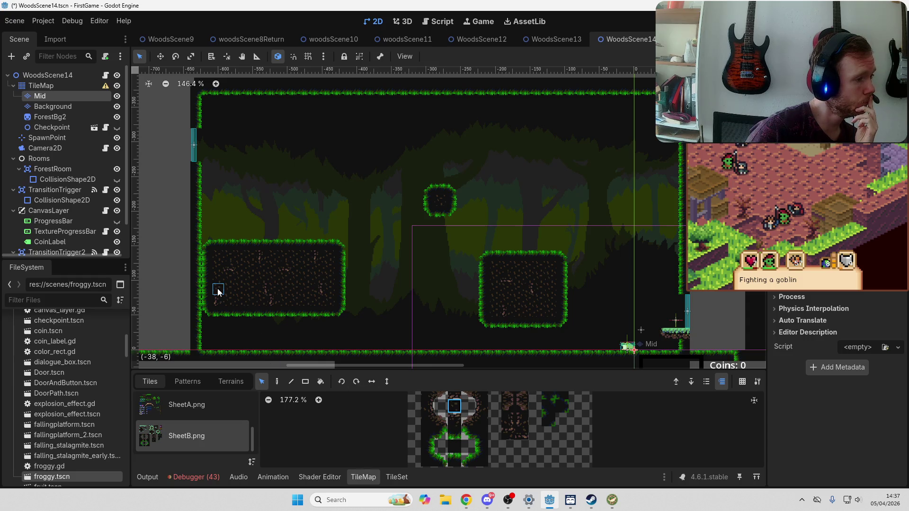
Select the platform's left end and pick SheetB bottom-left edge tiles to fix it
{"action": "left_click_drag", "start_coordinate": [258, 242], "coordinate": [246, 306]}
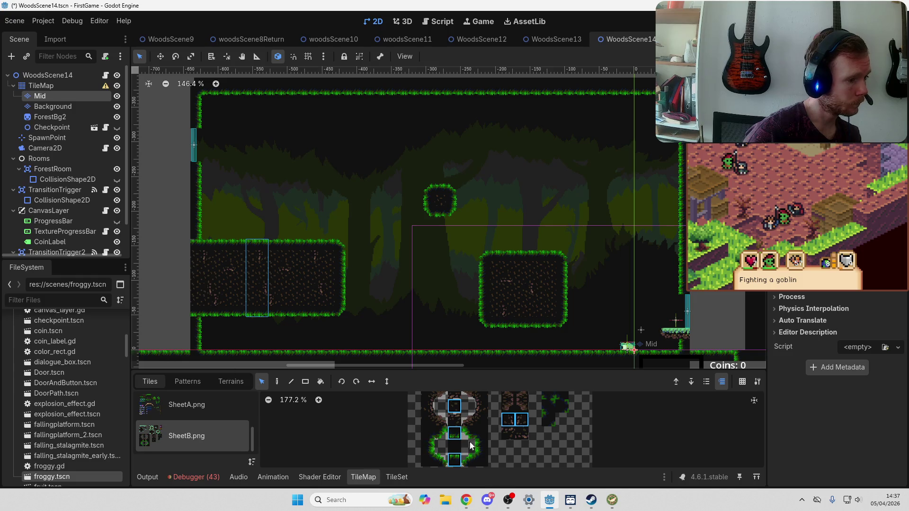
{"action": "left_click", "coordinate": [427, 460]}
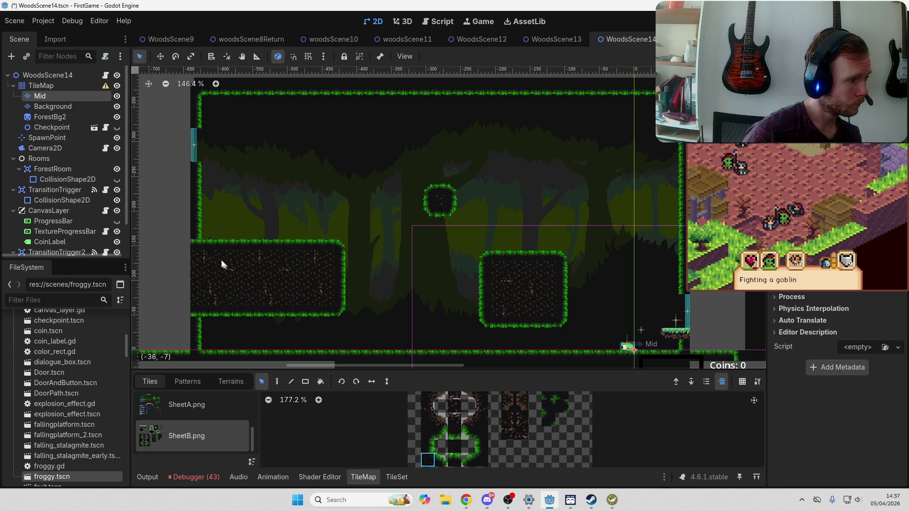
{"action": "key", "text": "d"}
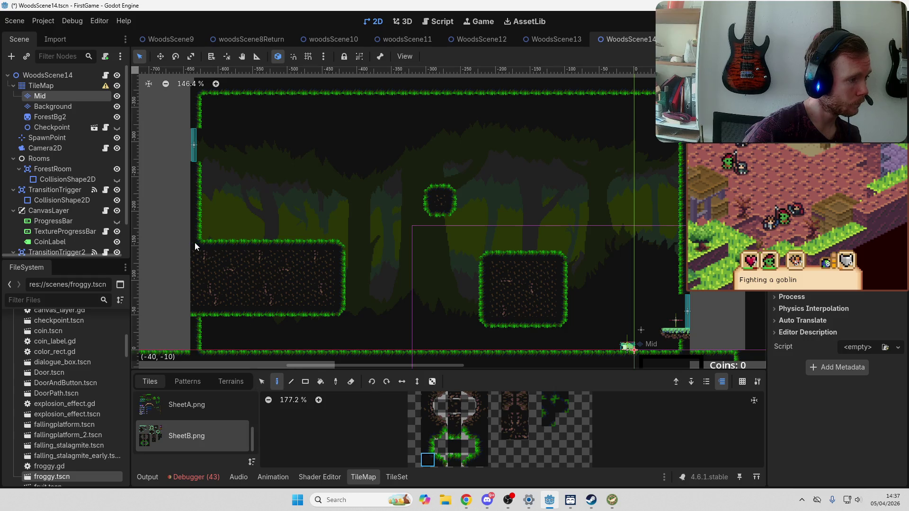
{"action": "left_click", "coordinate": [428, 433]}
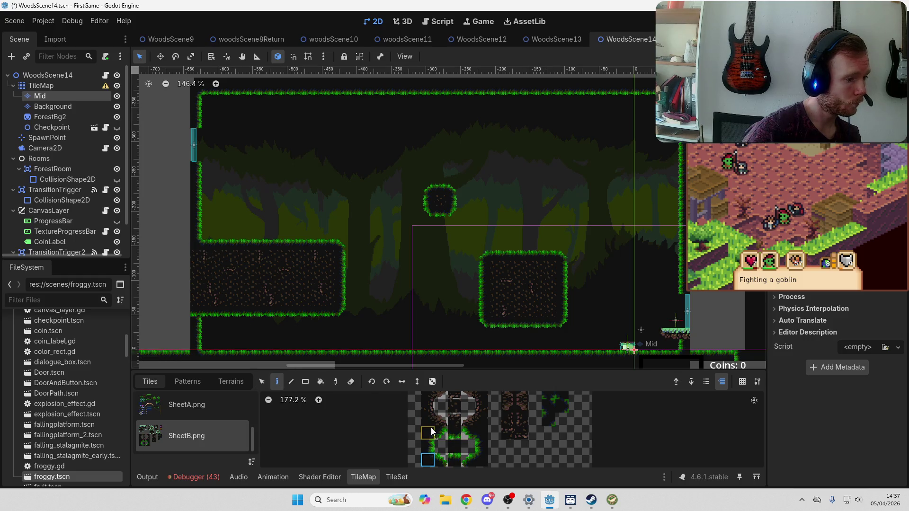
{"action": "left_click", "coordinate": [428, 460]}
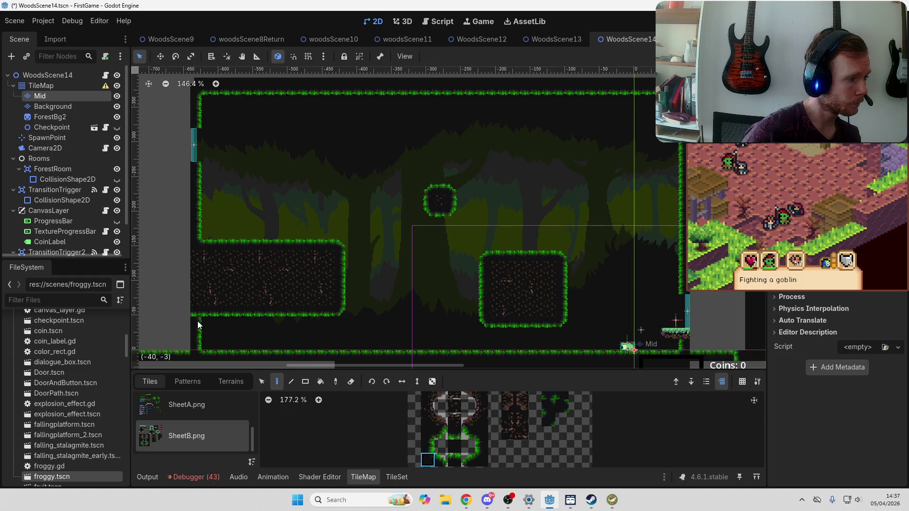
{"action": "left_click", "coordinate": [428, 433]}
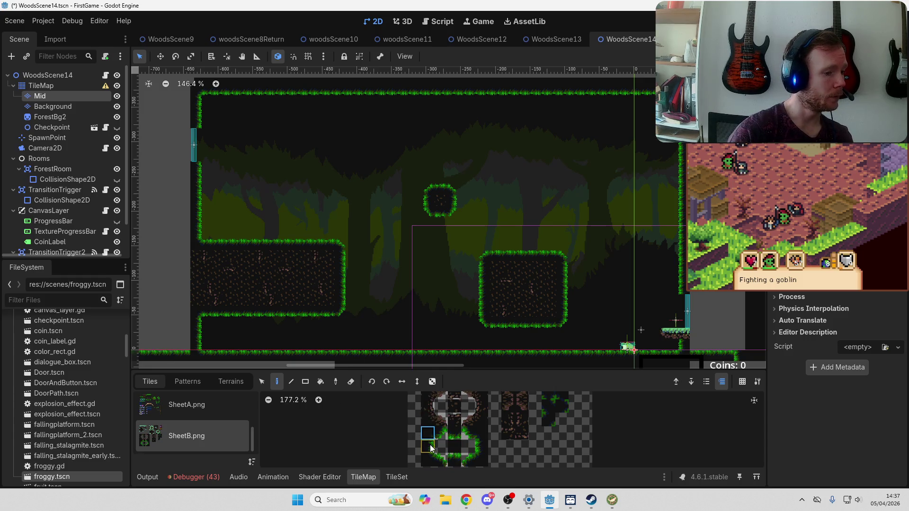
Paint SheetB grass tiles around the grass arch on the left platform's top
{"action": "left_click", "coordinate": [468, 460]}
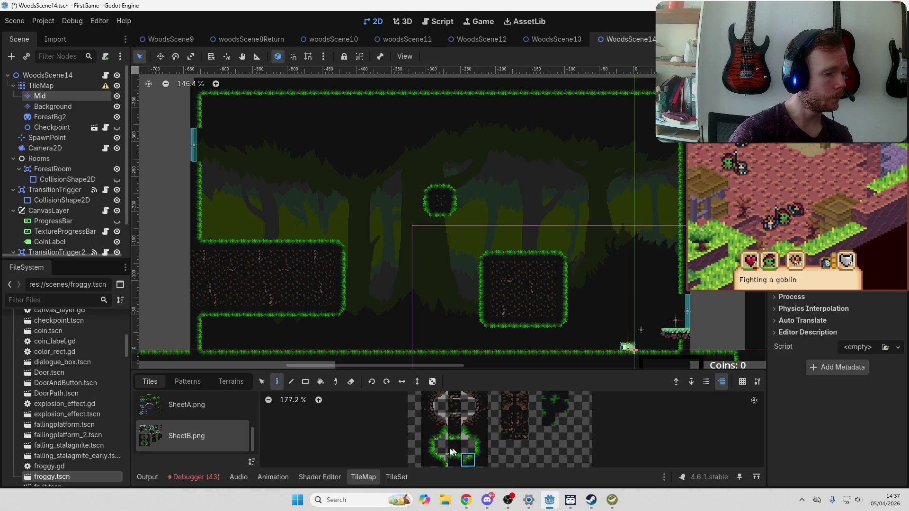
{"action": "left_click", "coordinate": [481, 447]}
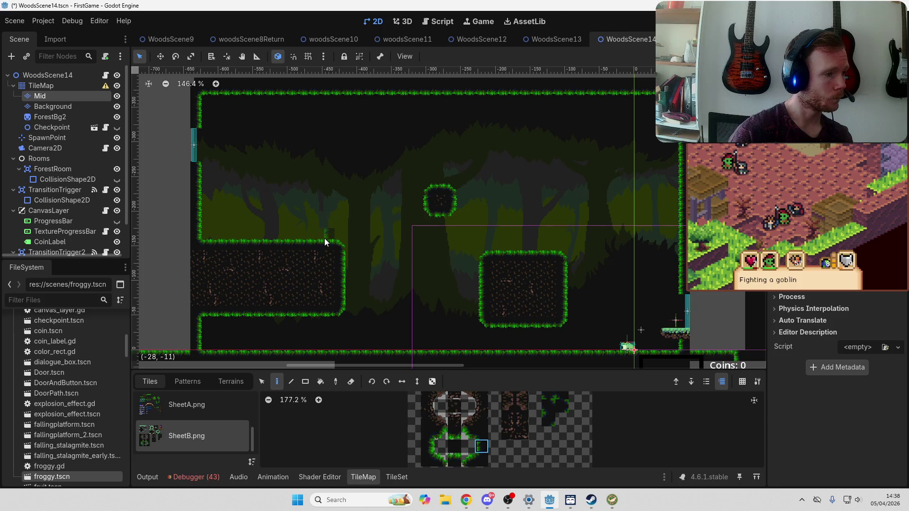
{"action": "left_click", "coordinate": [321, 239]}
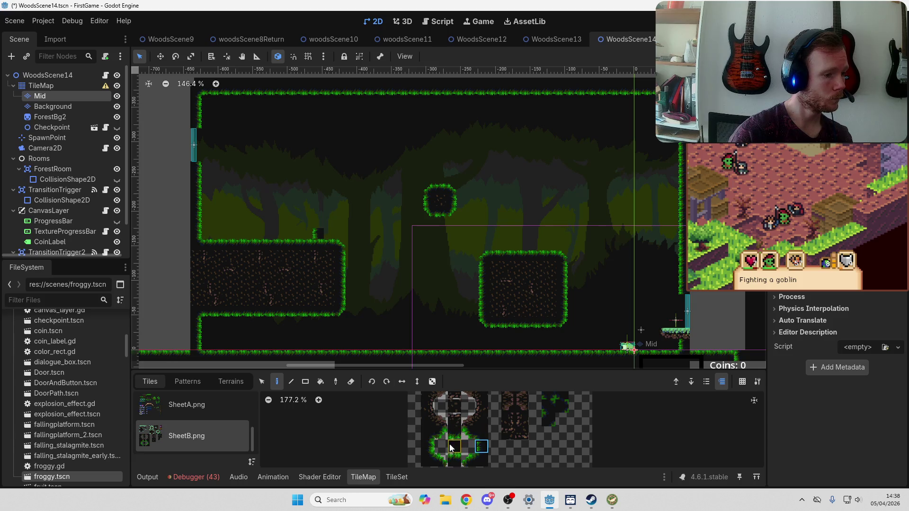
{"action": "left_click", "coordinate": [468, 460]}
{"action": "left_click", "coordinate": [319, 224]}
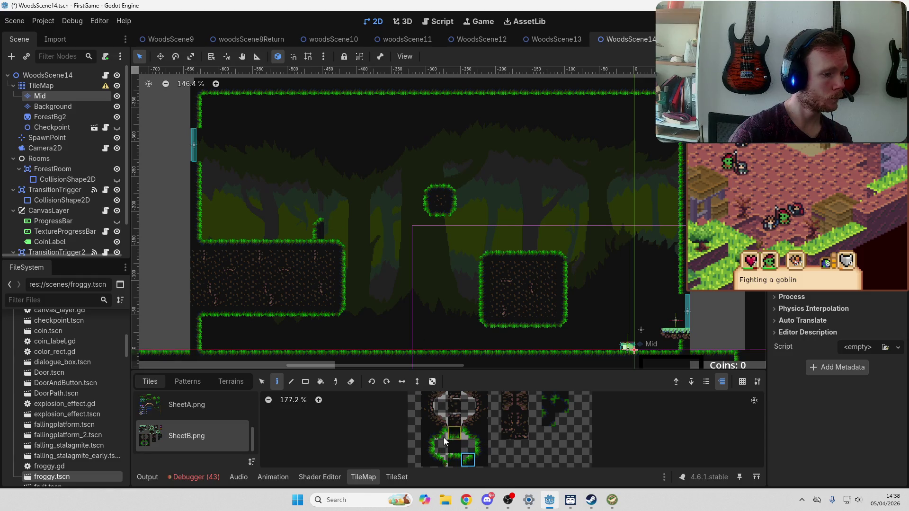
{"action": "left_click", "coordinate": [441, 460]}
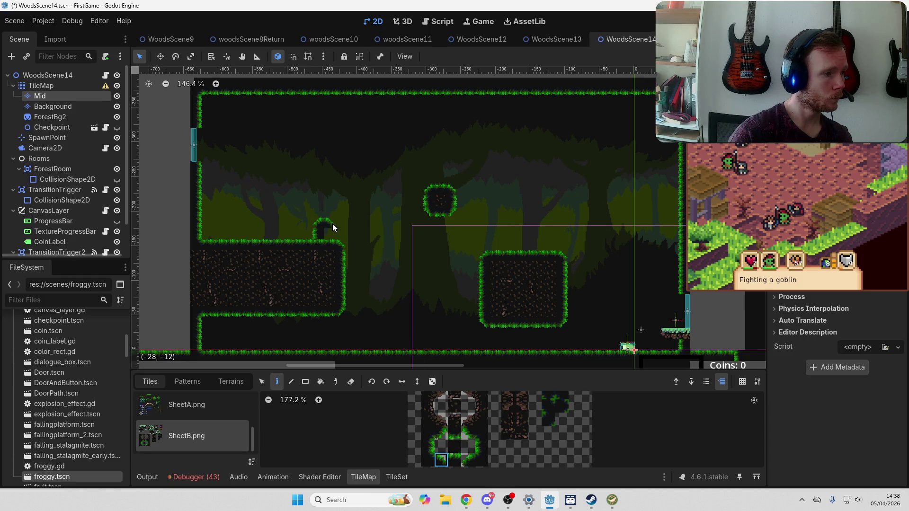
{"action": "left_click", "coordinate": [428, 446]}
{"action": "left_click", "coordinate": [329, 232]}
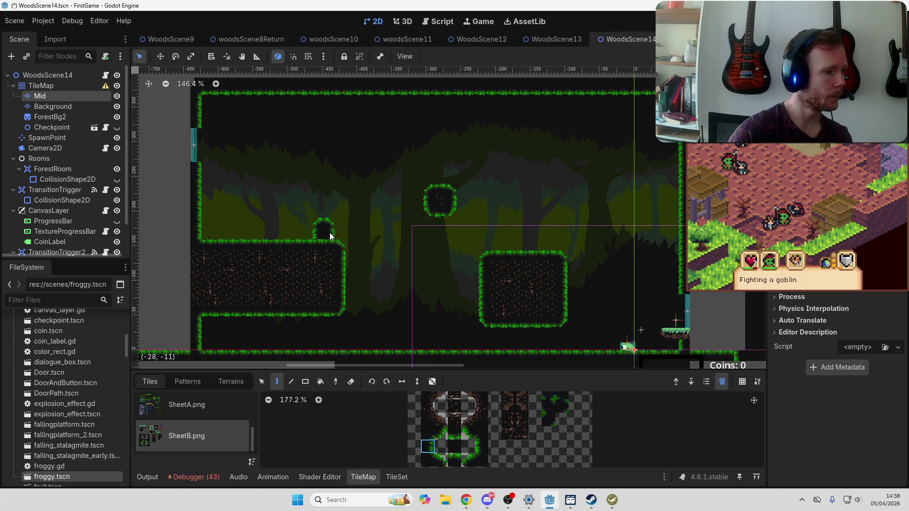
{"action": "left_click", "coordinate": [431, 460]}
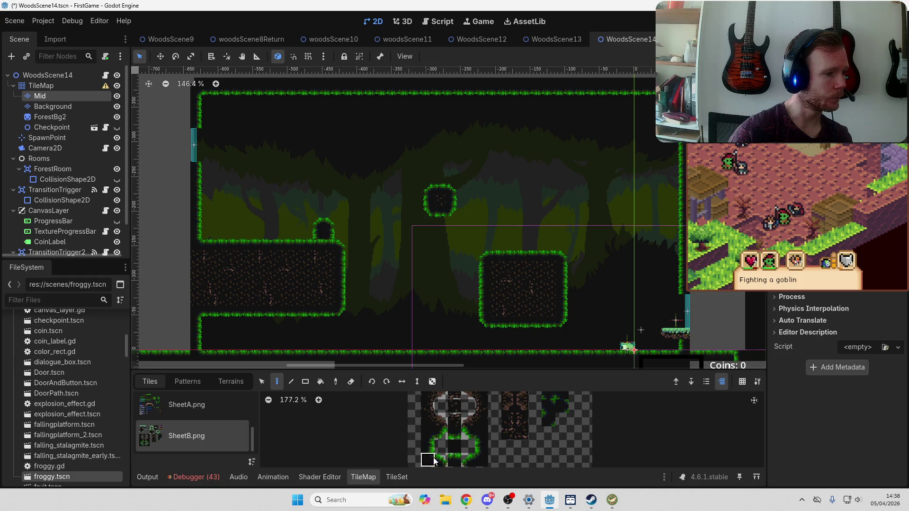
{"action": "left_click", "coordinate": [335, 235]}
Erase the stray dark tile and choose the correct lower-left and lower-right SheetB tiles
{"action": "right_click", "coordinate": [336, 236]}
{"action": "left_click", "coordinate": [441, 459]}
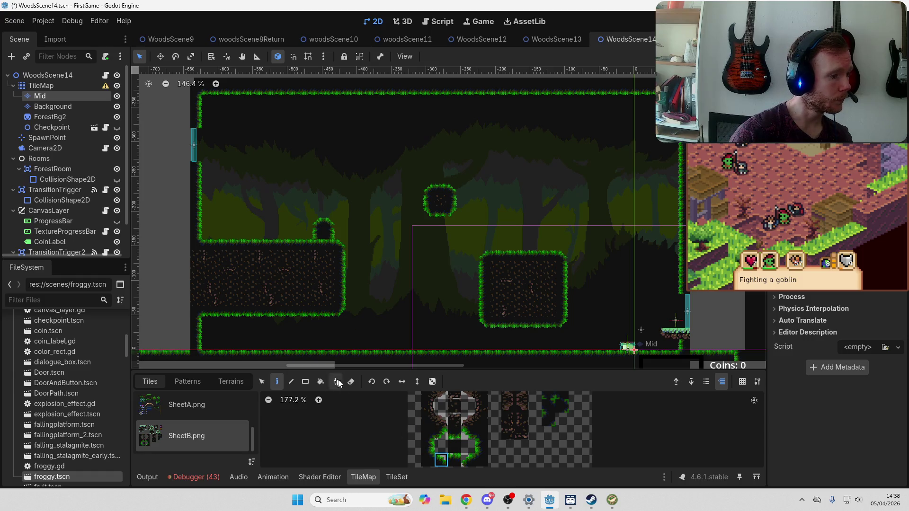
{"action": "left_click", "coordinate": [351, 382]}
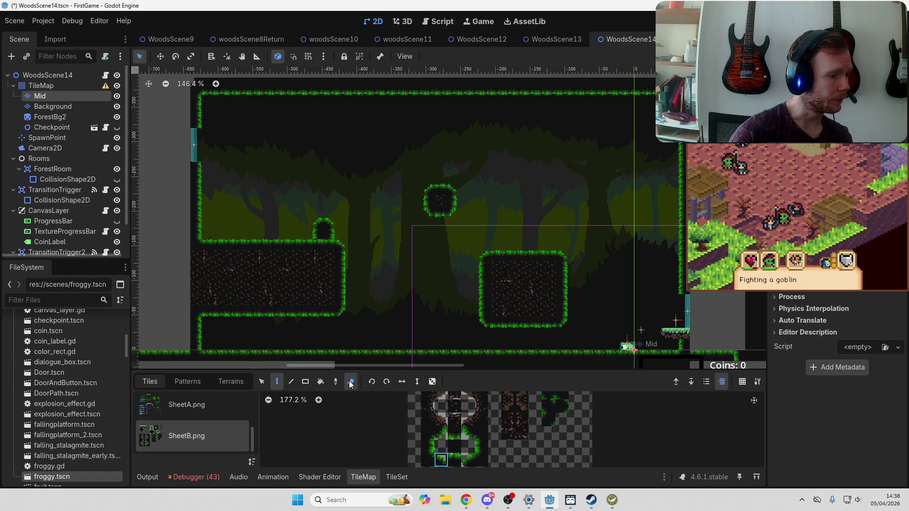
{"action": "left_click", "coordinate": [321, 246], "text": "ctrl"}
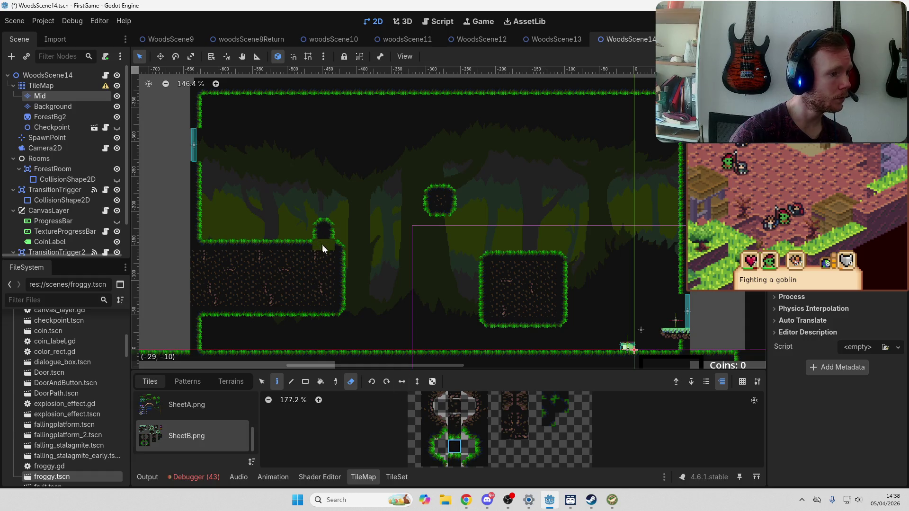
{"action": "left_click", "coordinate": [428, 461]}
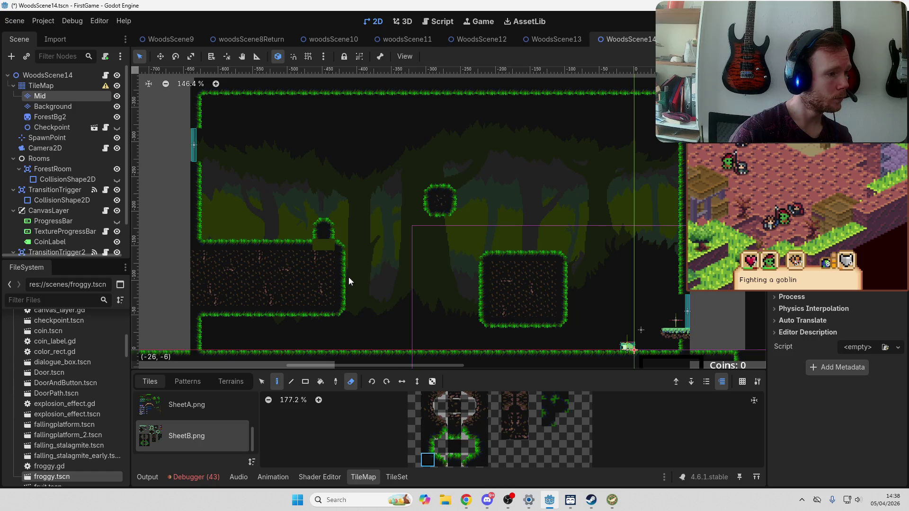
{"action": "key", "text": "e"}
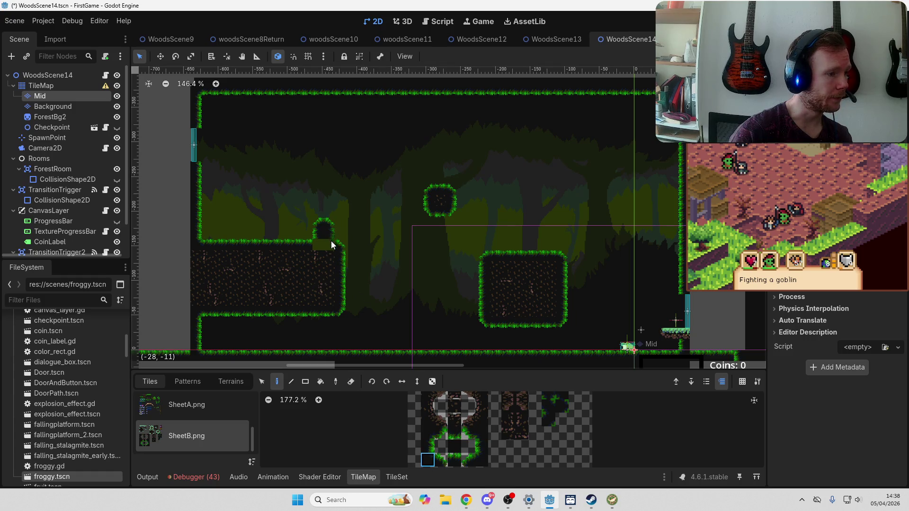
{"action": "left_click", "coordinate": [481, 460]}
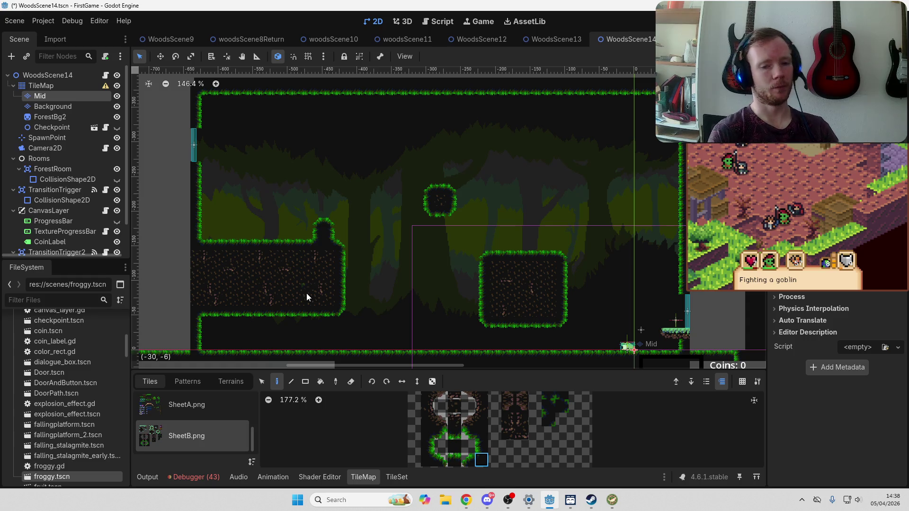
{"action": "left_click", "coordinate": [261, 381]}
Filter FileSystem for 'beetle', drop beetle.tscn onto the left ledge, and reselect the Mid node
{"action": "left_click", "coordinate": [60, 301]}
{"action": "type", "text": "beetle"}
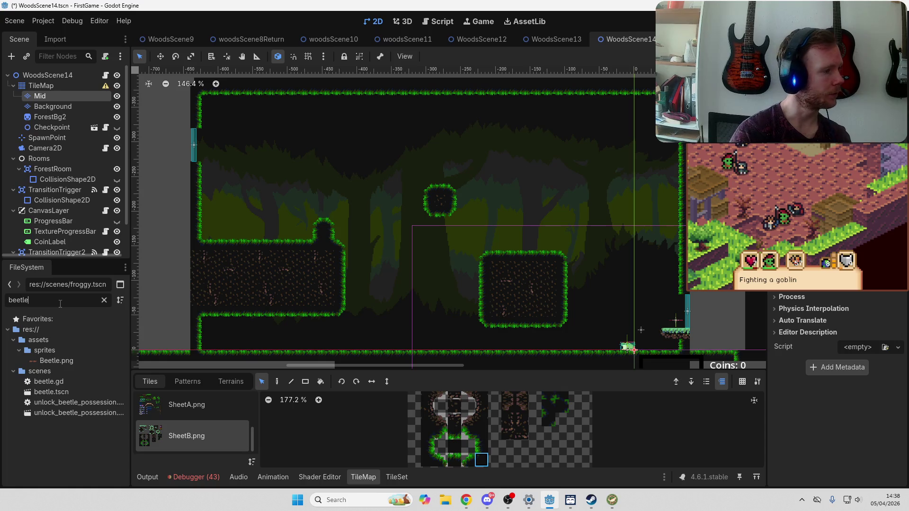
{"action": "mouse_move", "coordinate": [51, 392]}
{"action": "left_mouse_down"}
{"action": "mouse_move", "coordinate": [263, 219]}
{"action": "mouse_move", "coordinate": [282, 239]}
{"action": "mouse_move", "coordinate": [294, 230]}
{"action": "left_mouse_up"}
{"action": "scroll", "coordinate": [282, 235], "scroll_direction": "up", "scroll_amount": 6}
{"action": "scroll", "coordinate": [450, 296], "scroll_direction": "down", "scroll_amount": 5}
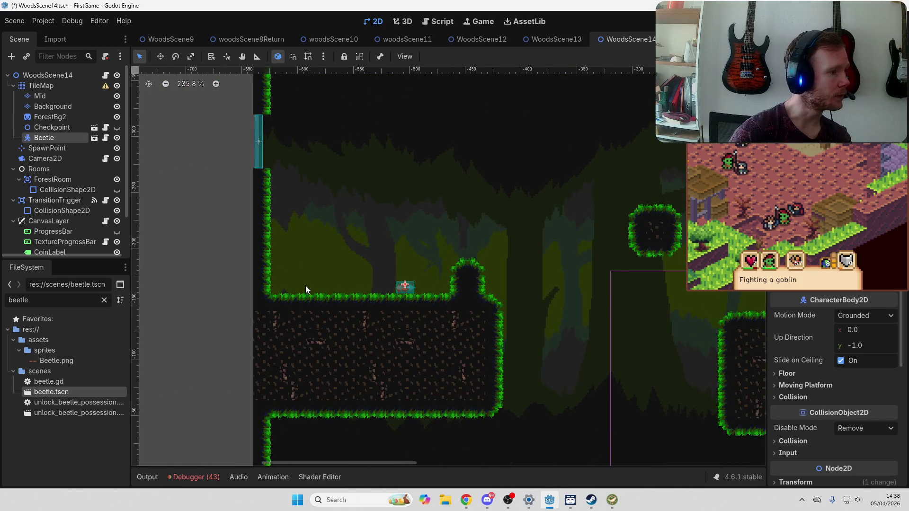
{"action": "left_click", "coordinate": [50, 95]}
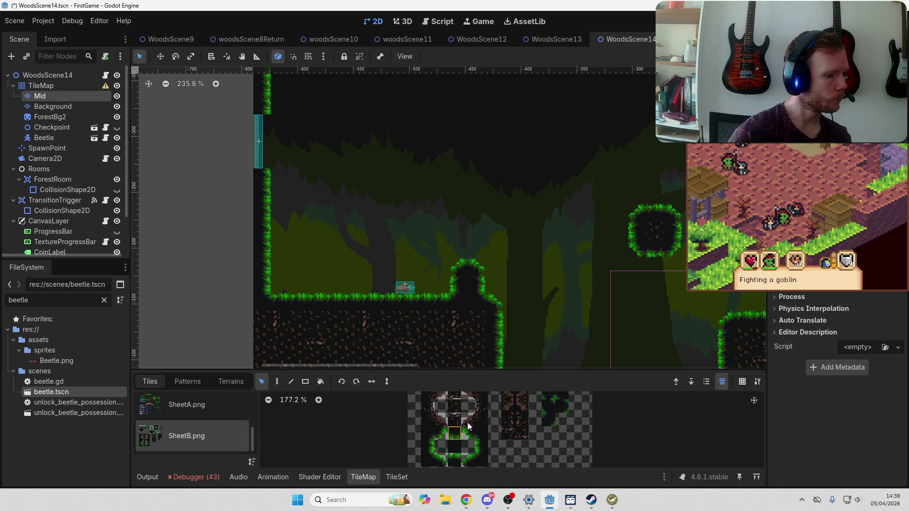
{"action": "scroll", "coordinate": [465, 416], "scroll_direction": "down", "scroll_amount": 3}
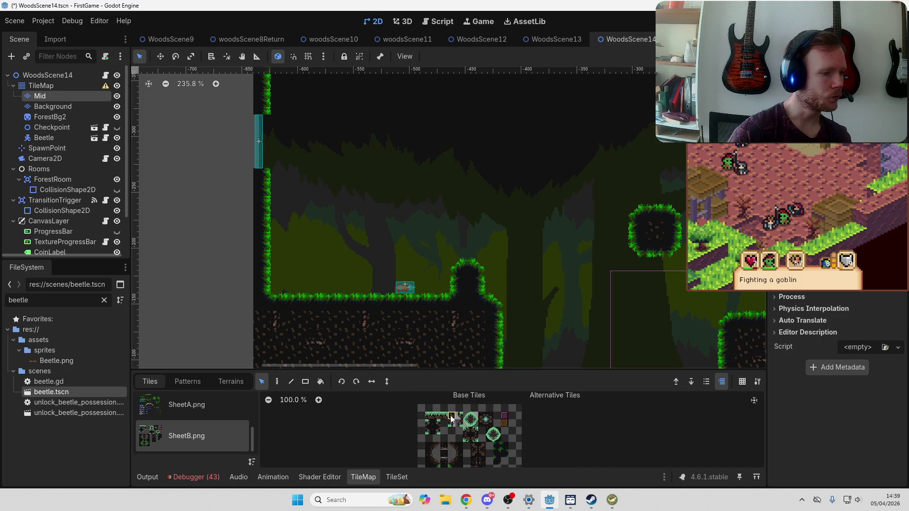
Paint a SheetB grass tuft tile onto the left wall above the ledge
{"action": "left_click", "coordinate": [449, 416]}
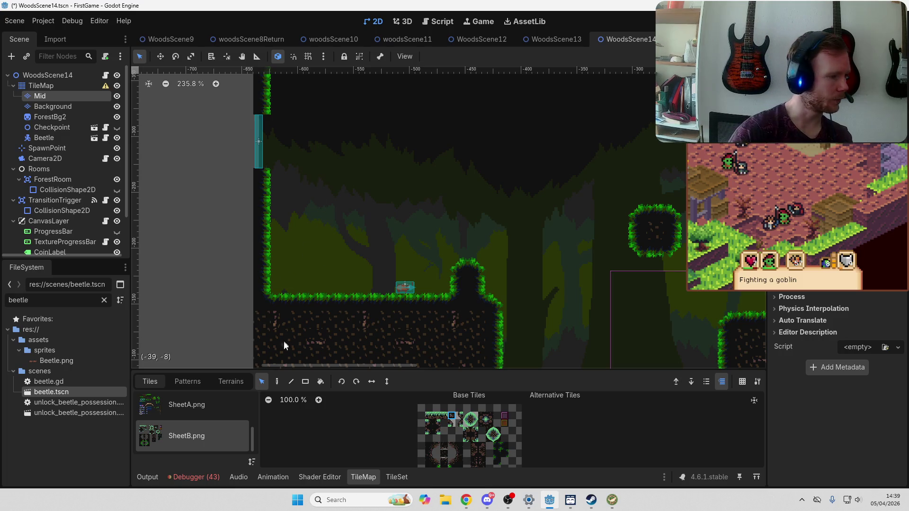
{"action": "left_click", "coordinate": [277, 381]}
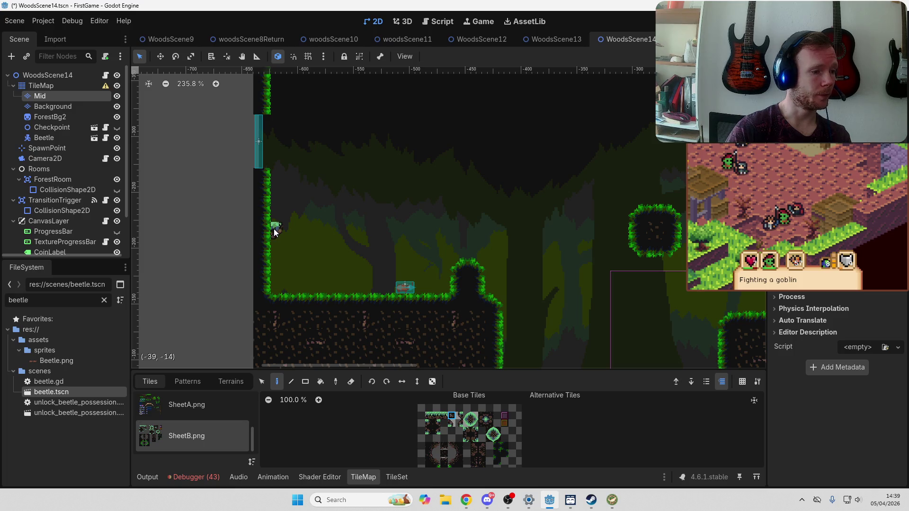
{"action": "left_click", "coordinate": [277, 211]}
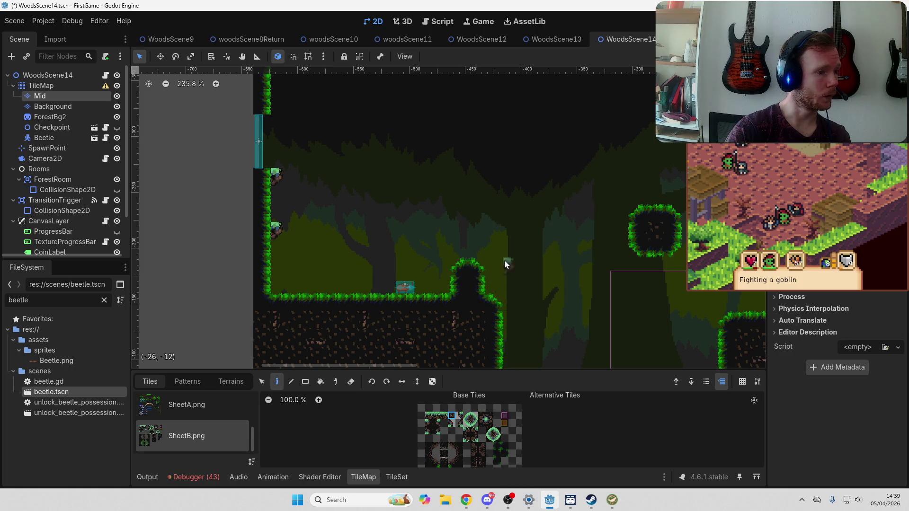
{"action": "scroll", "coordinate": [505, 261], "scroll_direction": "right", "scroll_amount": 5}
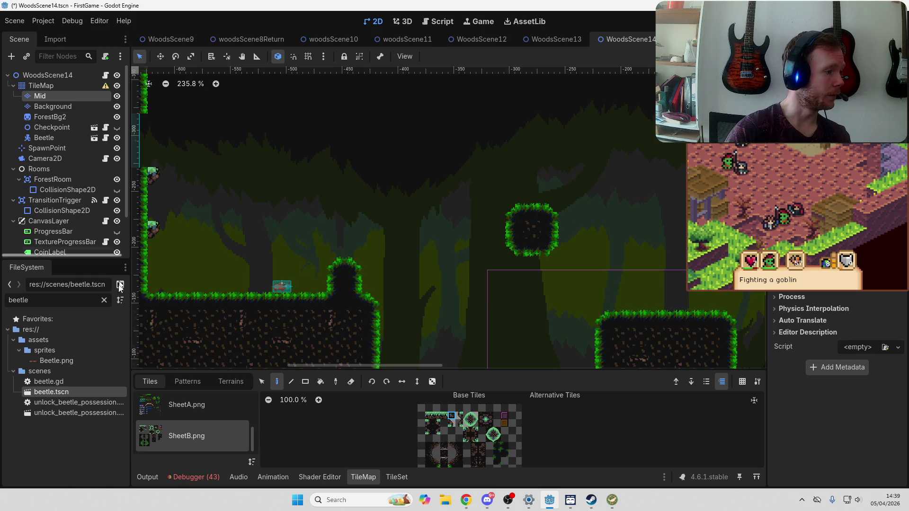
Filter FileSystem for 'mova', drop movable_block2.tscn onto the left ledge, and reselect Mid
{"action": "double_click", "coordinate": [3, 303]}
{"action": "type", "text": "m"}
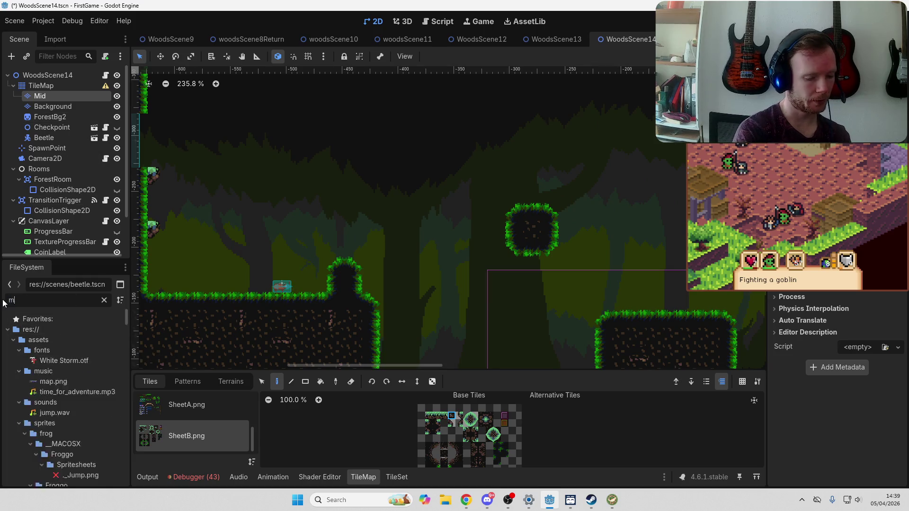
{"action": "type", "text": "ova"}
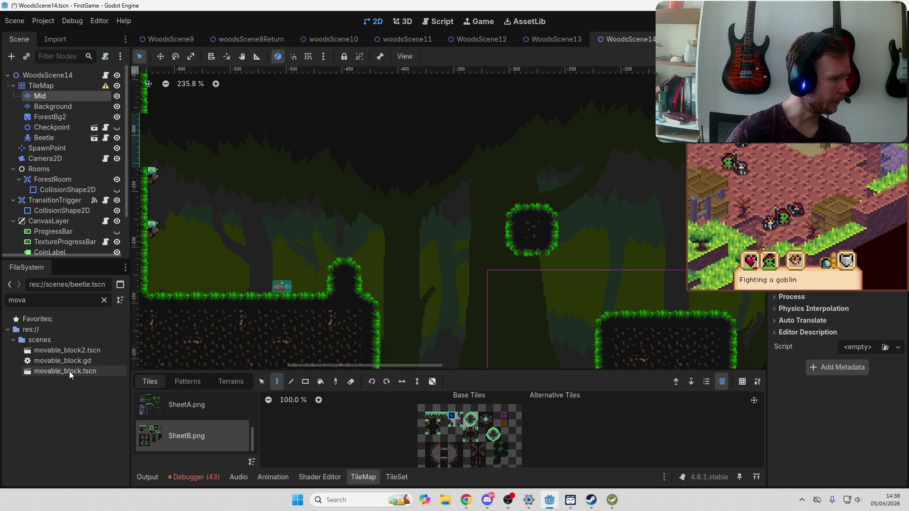
{"action": "left_click", "coordinate": [71, 352]}
{"action": "mouse_move", "coordinate": [72, 351]}
{"action": "left_mouse_down"}
{"action": "mouse_move", "coordinate": [305, 270]}
{"action": "mouse_move", "coordinate": [317, 282]}
{"action": "left_mouse_up"}
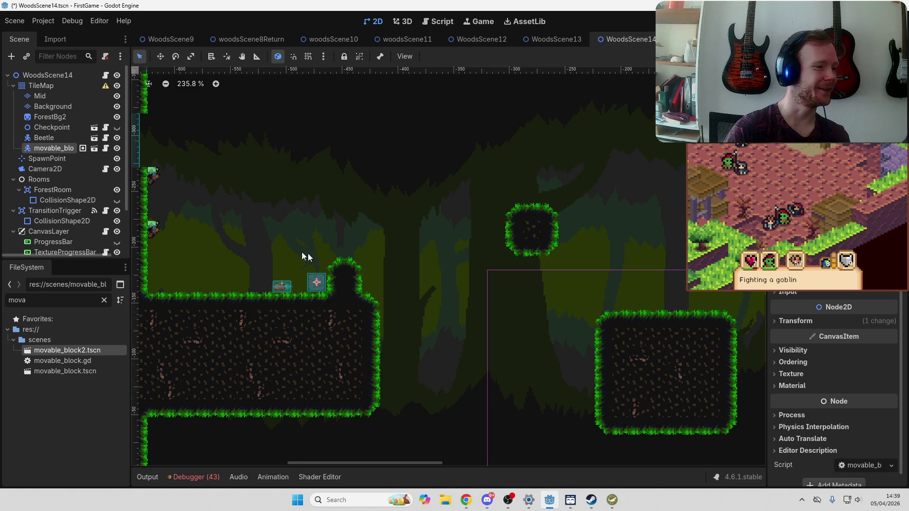
{"action": "scroll", "coordinate": [332, 256], "scroll_direction": "left", "scroll_amount": 3}
{"action": "scroll", "coordinate": [504, 298], "scroll_direction": "up", "scroll_amount": 3}
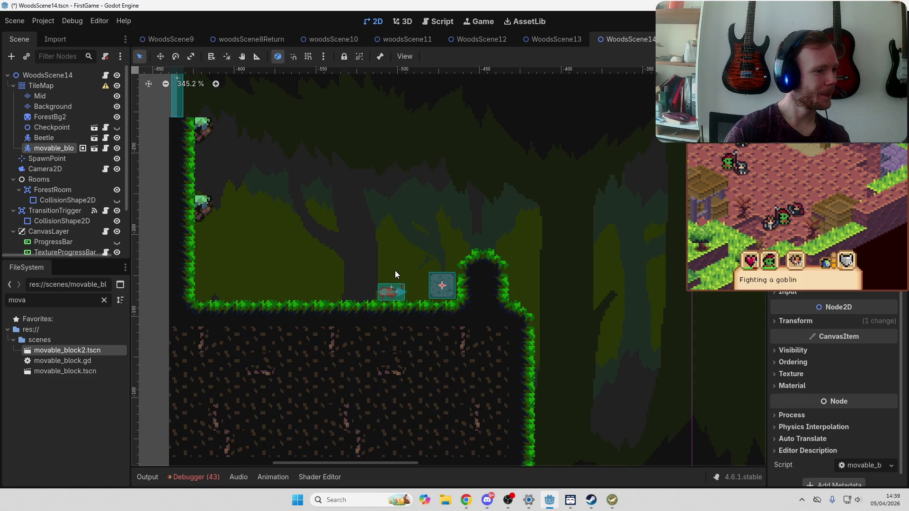
{"action": "scroll", "coordinate": [464, 253], "scroll_direction": "down", "scroll_amount": 5}
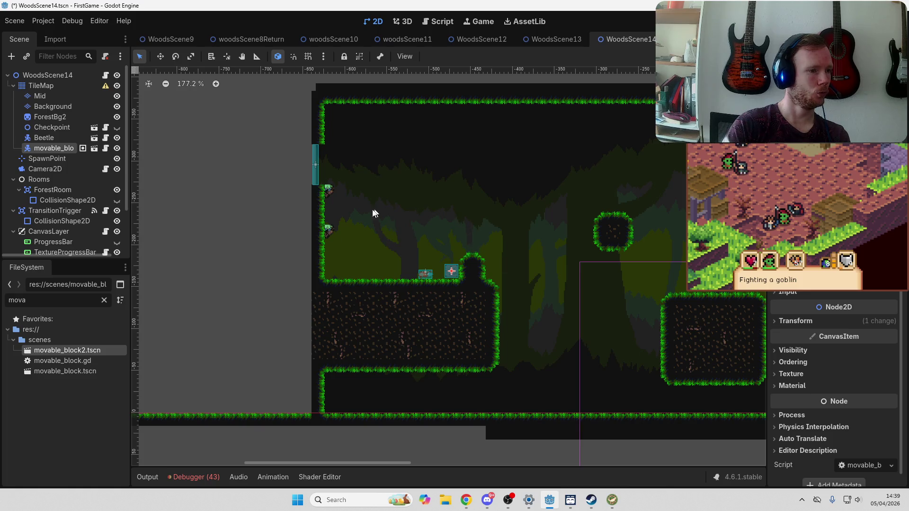
{"action": "scroll", "coordinate": [462, 283], "scroll_direction": "up", "scroll_amount": 4}
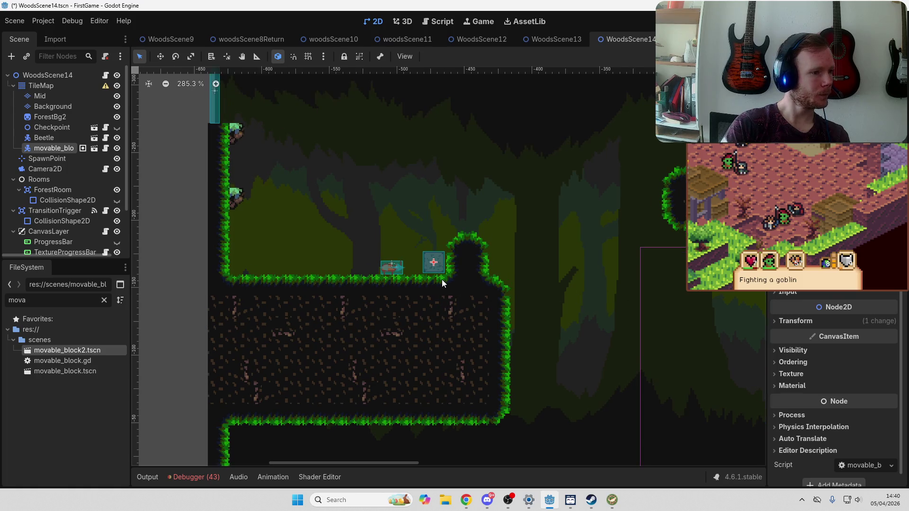
{"action": "scroll", "coordinate": [442, 279], "scroll_direction": "down", "scroll_amount": 2}
{"action": "scroll", "coordinate": [495, 273], "scroll_direction": "right", "scroll_amount": 2}
{"action": "left_click", "coordinate": [48, 96]}
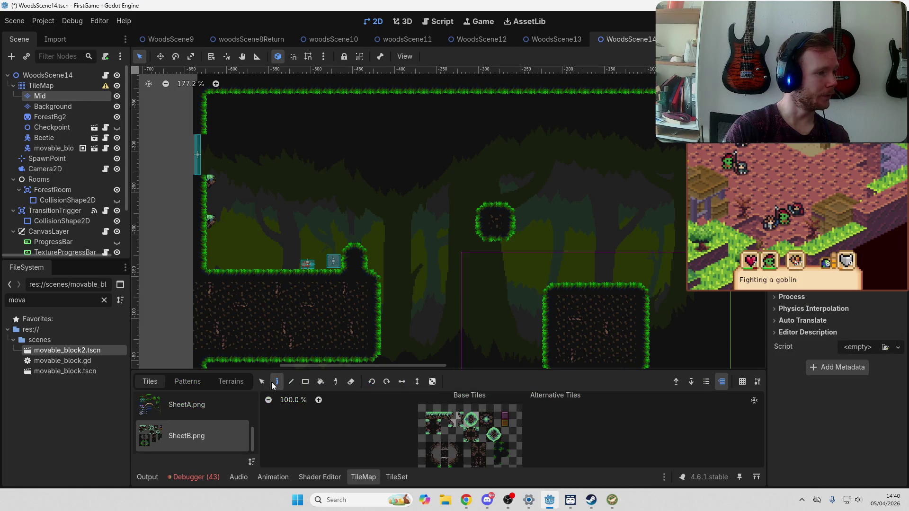
Select the pillar tiles from top to ground and shift them right
{"action": "left_click", "coordinate": [260, 383]}
{"action": "mouse_move", "coordinate": [345, 237]}
{"action": "left_mouse_down"}
{"action": "mouse_move", "coordinate": [379, 299]}
{"action": "mouse_move", "coordinate": [365, 311]}
{"action": "mouse_move", "coordinate": [380, 361]}
{"action": "left_mouse_up"}
{"action": "scroll", "coordinate": [398, 308], "scroll_direction": "down", "scroll_amount": 3}
{"action": "left_click_drag", "start_coordinate": [369, 258], "coordinate": [388, 252]}
{"action": "mouse_move", "coordinate": [305, 291]}
{"action": "left_mouse_down"}
{"action": "mouse_move", "coordinate": [325, 214]}
{"action": "mouse_move", "coordinate": [324, 244]}
{"action": "mouse_move", "coordinate": [339, 248]}
{"action": "mouse_move", "coordinate": [317, 289]}
{"action": "left_mouse_up"}
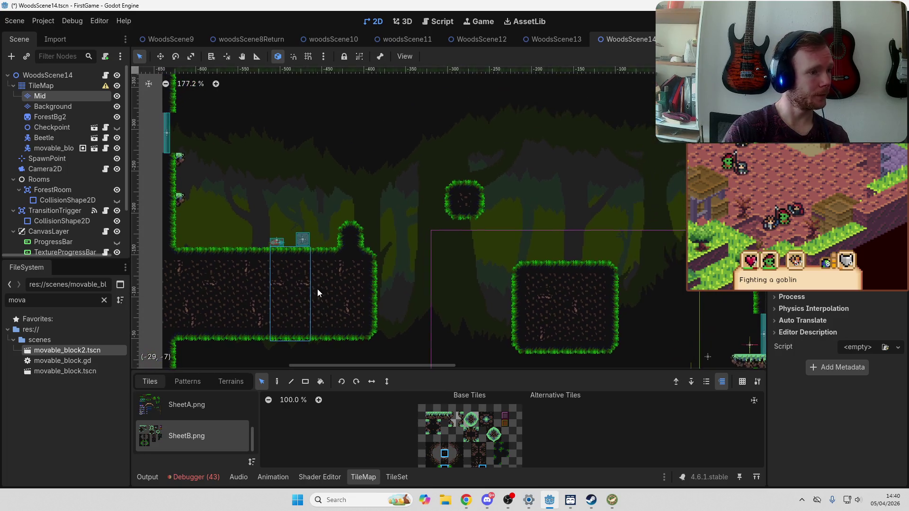
{"action": "left_click", "coordinate": [294, 220]}
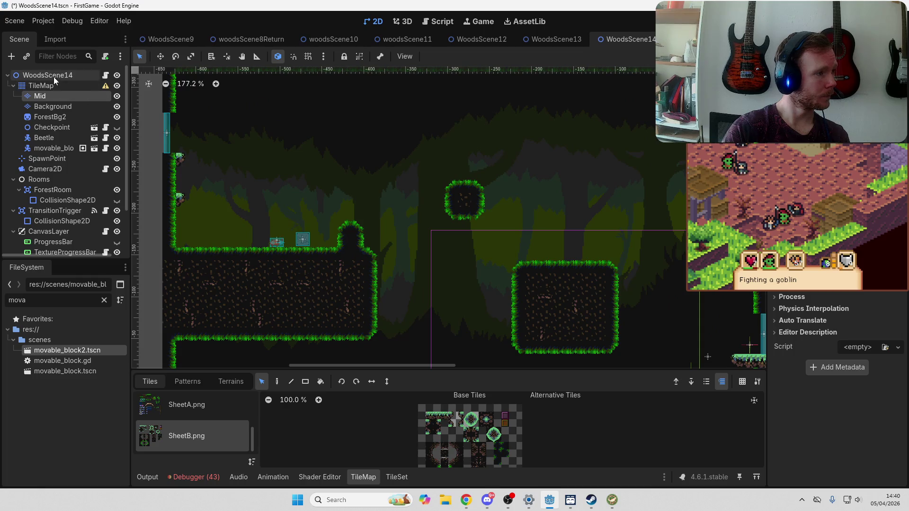
Nudge movable_block2 and the Beetle right, save WoodsScene14, and run the game with F5
{"action": "left_click", "coordinate": [296, 234]}
{"action": "left_click_drag", "start_coordinate": [308, 240], "coordinate": [331, 240]}
{"action": "scroll", "coordinate": [327, 243], "scroll_direction": "up", "scroll_amount": 10}
{"action": "left_click_drag", "start_coordinate": [200, 239], "coordinate": [226, 239]}
{"action": "key", "text": "ctrl+s"}
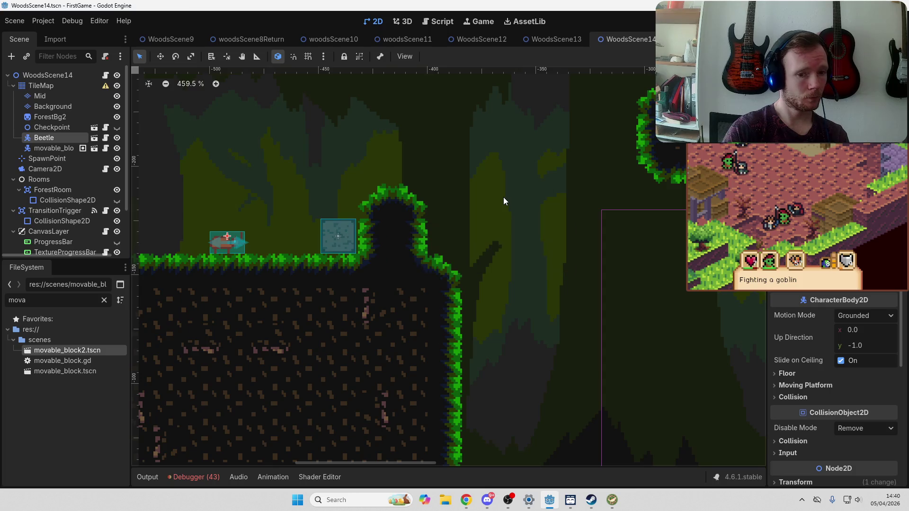
{"action": "scroll", "coordinate": [499, 206], "scroll_direction": "down", "scroll_amount": 9}
{"action": "scroll", "coordinate": [505, 238], "scroll_direction": "down", "scroll_amount": 4}
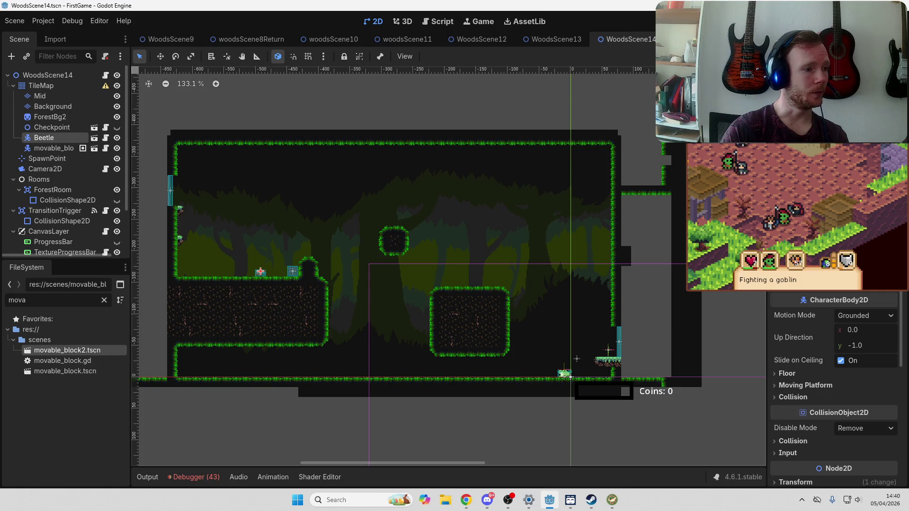
{"action": "key", "text": "F5"}
{"action": "left_click", "coordinate": [467, 266]}
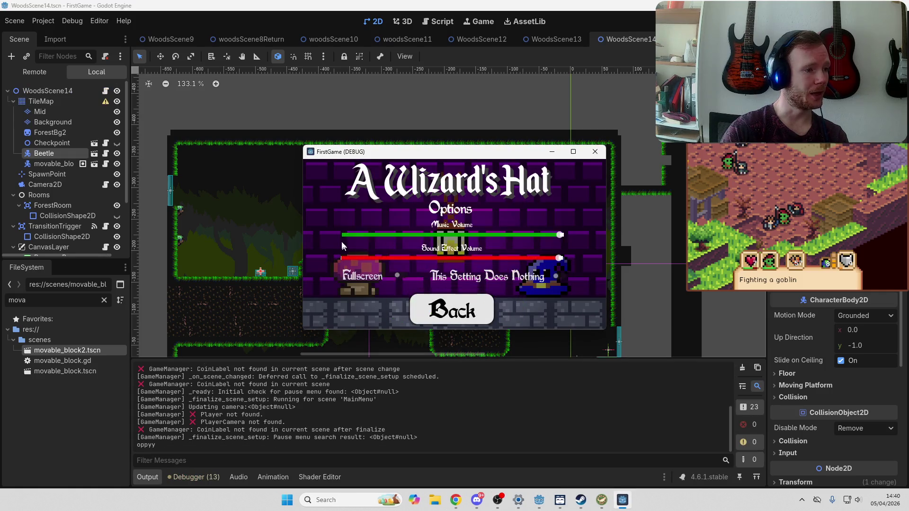
Turn on Fullscreen, start the game, and walk the wizard right to collect the scroll
{"action": "left_click", "coordinate": [360, 276]}
{"action": "left_click", "coordinate": [448, 451]}
{"action": "left_click", "coordinate": [453, 220]}
{"action": "key", "text": "d"}
{"action": "key", "text": "f"}
{"action": "key", "text": "a"}
{"action": "key", "text": "space"}
Clear the tutorial dialog and walk the wizard right through the castle hall into the green portal
{"action": "key", "text": "f"}
{"action": "key", "text": "f"}
{"action": "key", "text": "d"}
{"action": "key", "text": "space"}
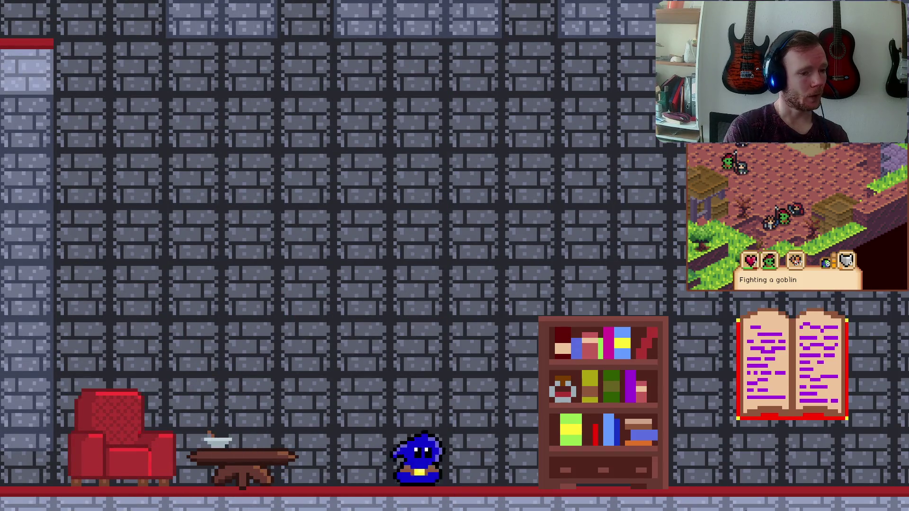
{"action": "key", "text": "d"}
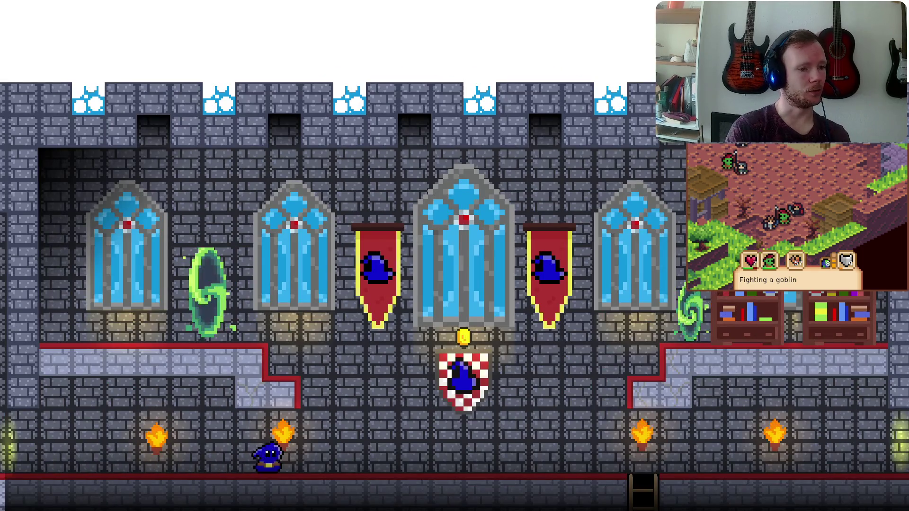
{"action": "key", "text": "space"}
{"action": "key", "text": "d"}
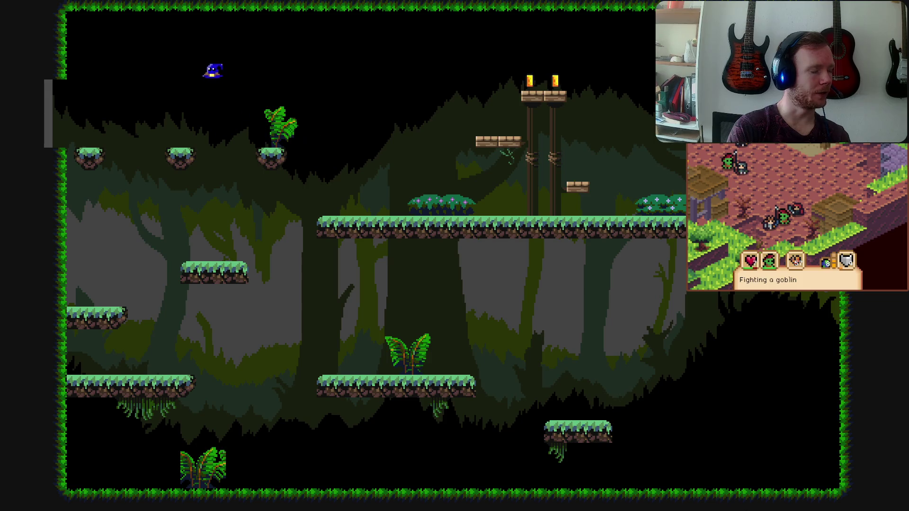
Guide the wizard through the forest rooms, jumping past the creature and off the grass block
{"action": "key", "text": "a"}
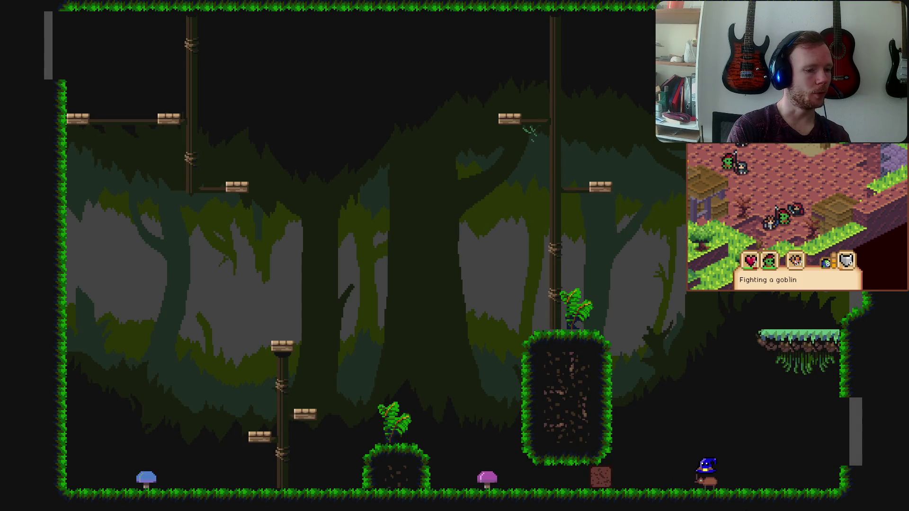
{"action": "key", "text": "a"}
{"action": "key", "text": "a"}
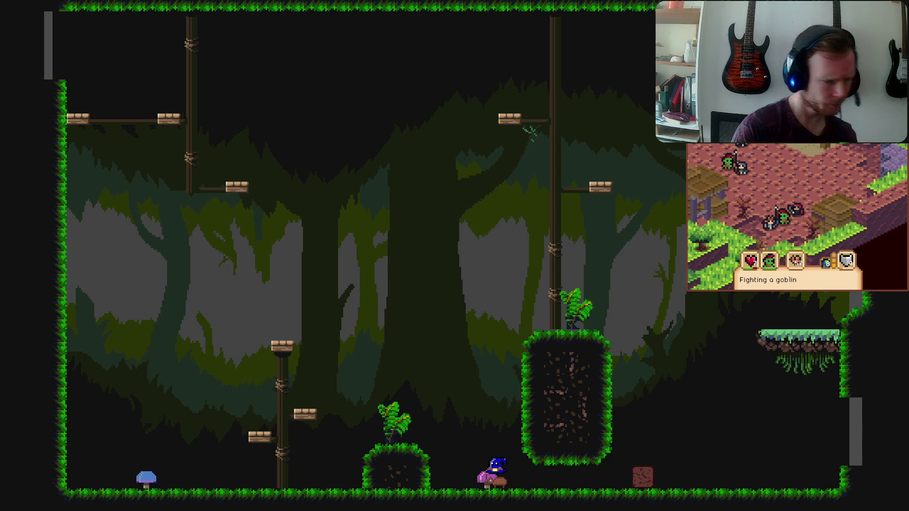
{"action": "key", "text": "a"}
{"action": "key", "text": "space"}
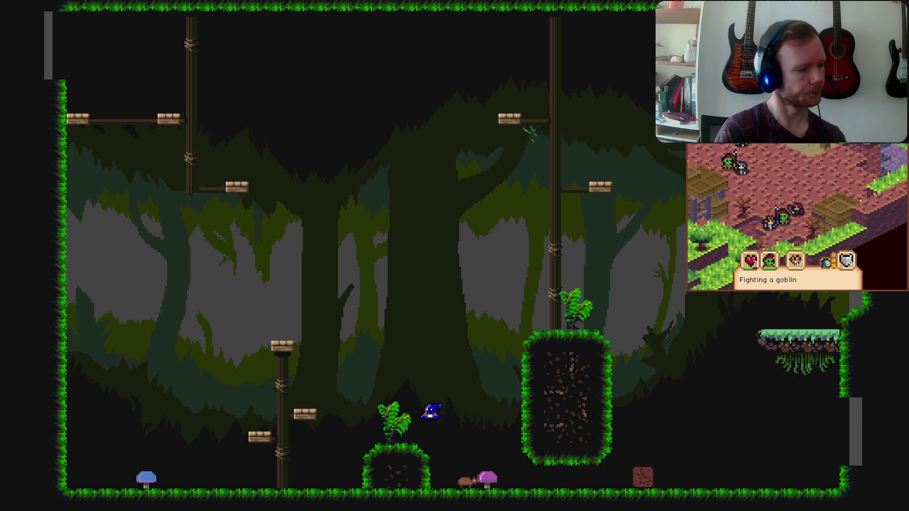
{"action": "key", "text": "space"}
{"action": "key", "text": "d"}
{"action": "key", "text": "d"}
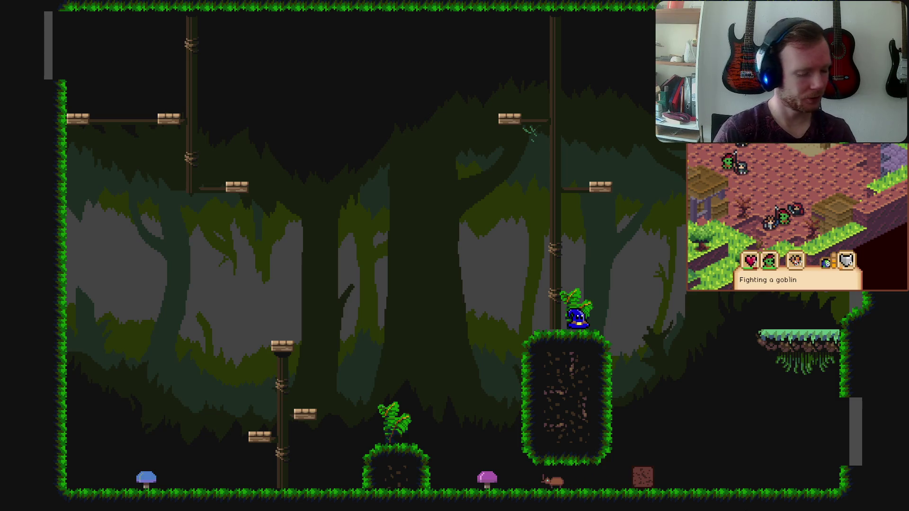
{"action": "key", "text": "space"}
{"action": "key", "text": "d"}
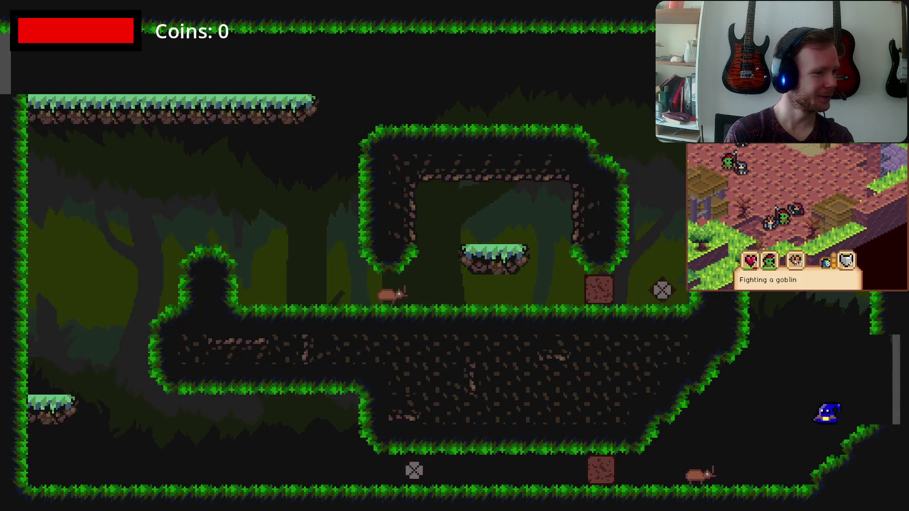
Walk the wizard left along the bottom corridor, climb to the upper ledge and push the crate left
{"action": "key", "text": "a"}
{"action": "key", "text": "a"}
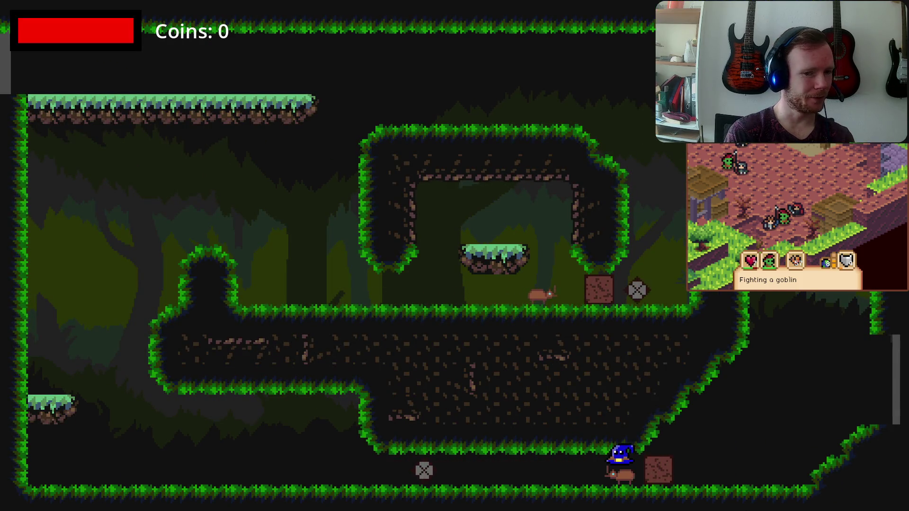
{"action": "key", "text": "a"}
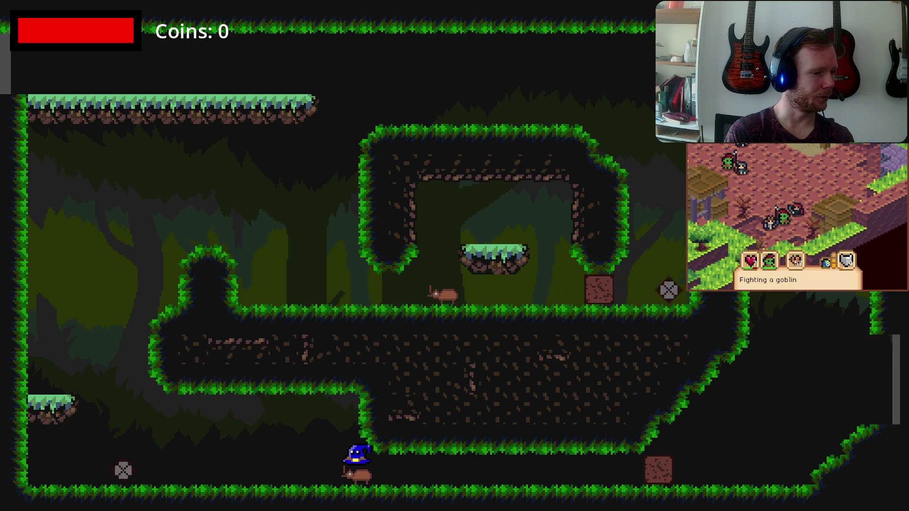
{"action": "key", "text": "a"}
{"action": "key", "text": "space"}
{"action": "key", "text": "d"}
{"action": "key", "text": "d"}
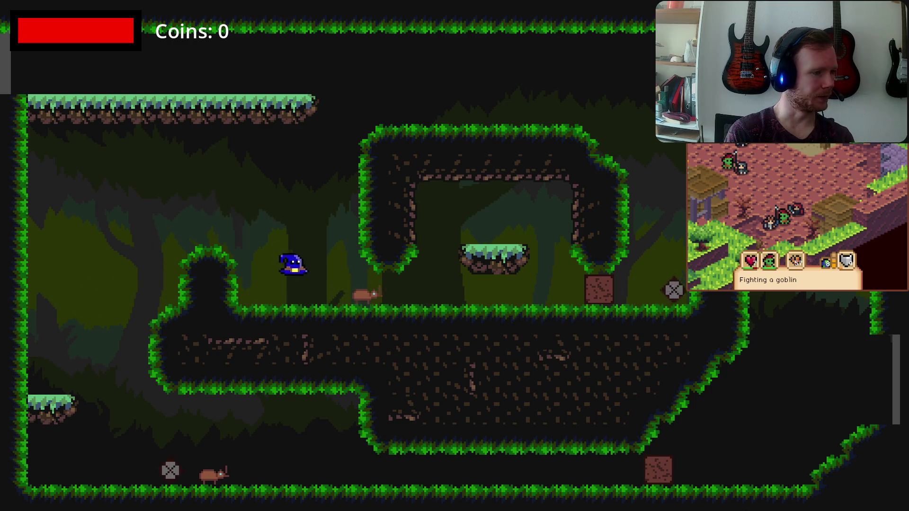
{"action": "key", "text": "a"}
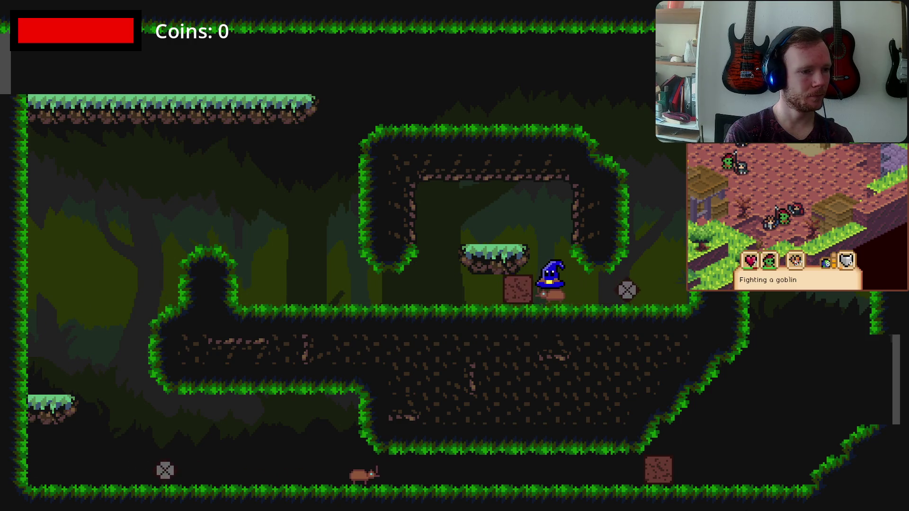
{"action": "key", "text": "a"}
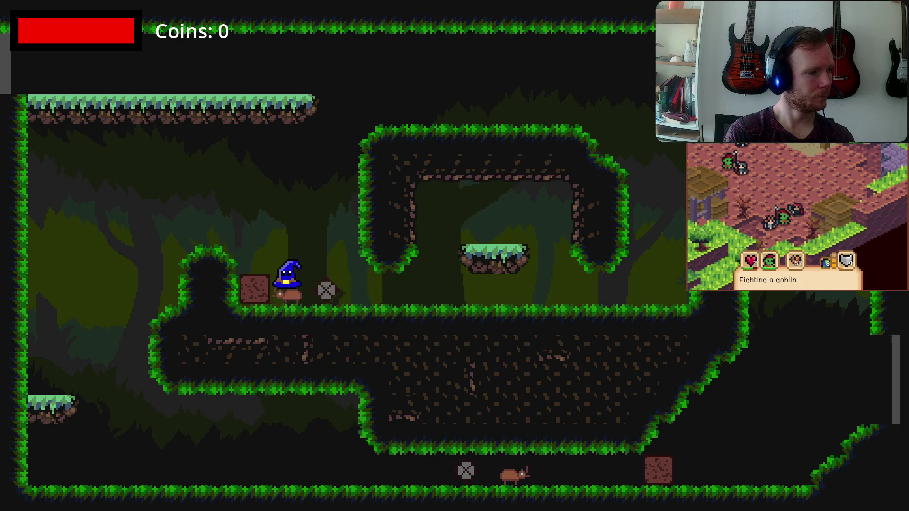
{"action": "key", "text": "d"}
{"action": "key", "text": "d"}
Jump the wizard via the floating grass platform and upper cave ledge to the top-left grass platform
{"action": "key", "text": "space"}
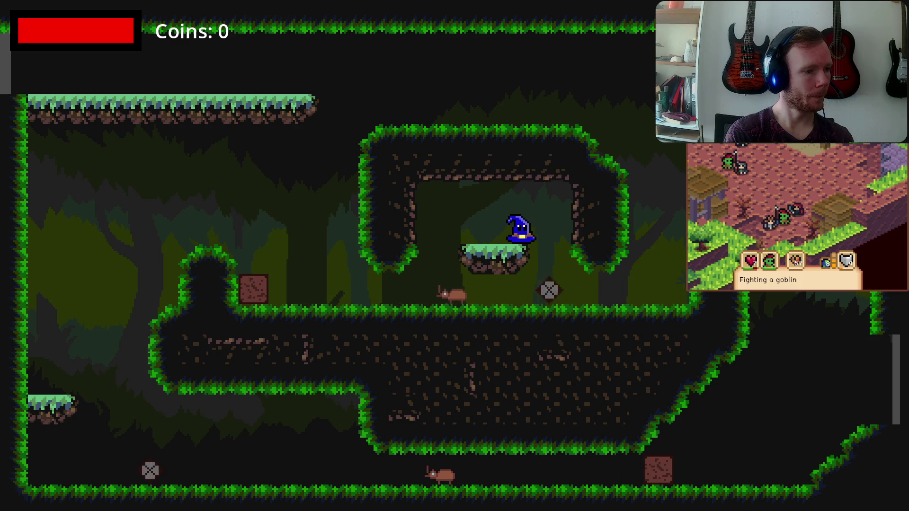
{"action": "key", "text": "d"}
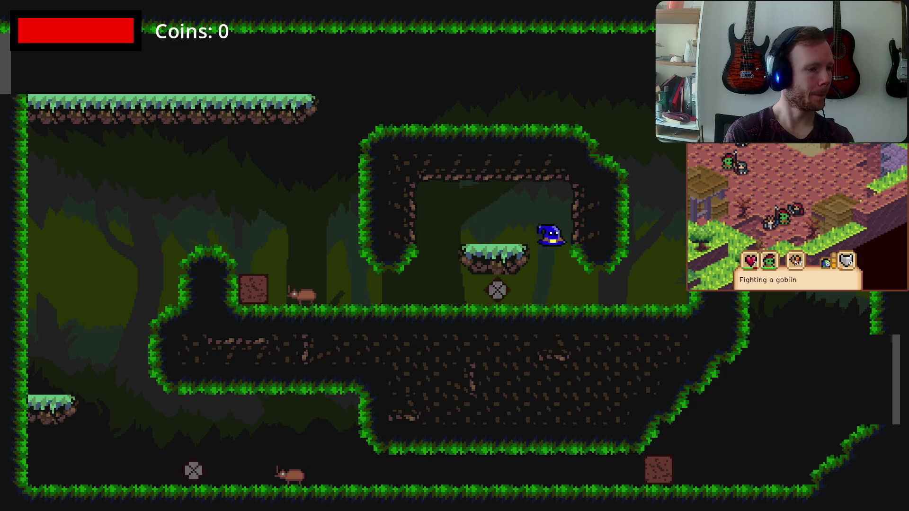
{"action": "key", "text": "space"}
{"action": "key", "text": "a"}
{"action": "key", "text": "space"}
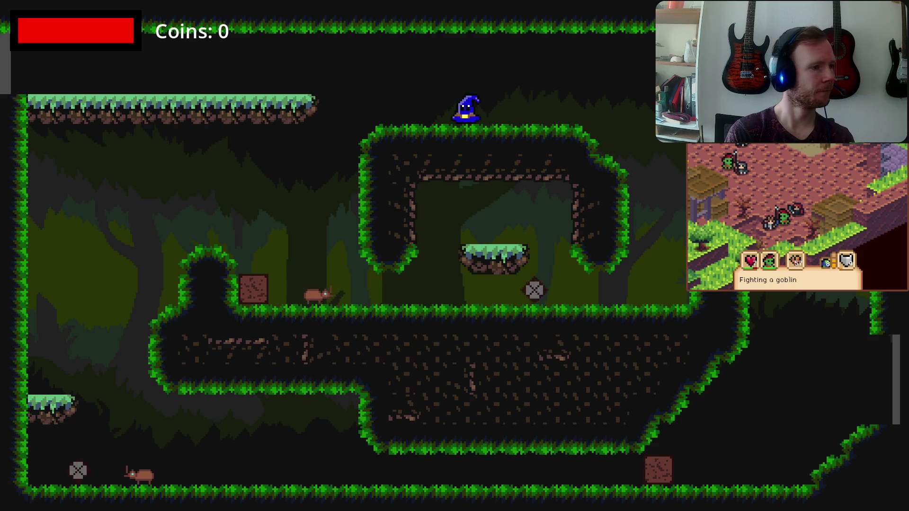
Run the wizard left into the next rooms, dropping down the grass ledges and dodging the rat
{"action": "key", "text": "a"}
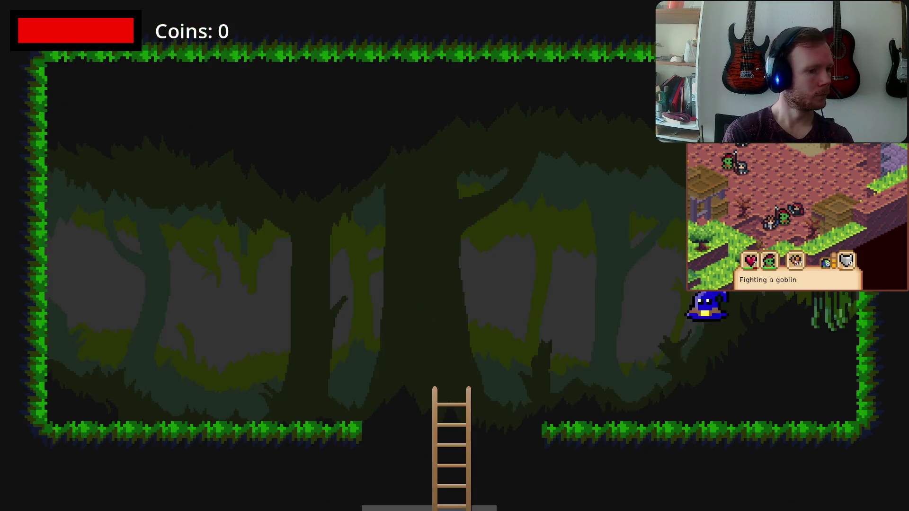
{"action": "key", "text": "a"}
{"action": "key", "text": "d"}
{"action": "key", "text": "d"}
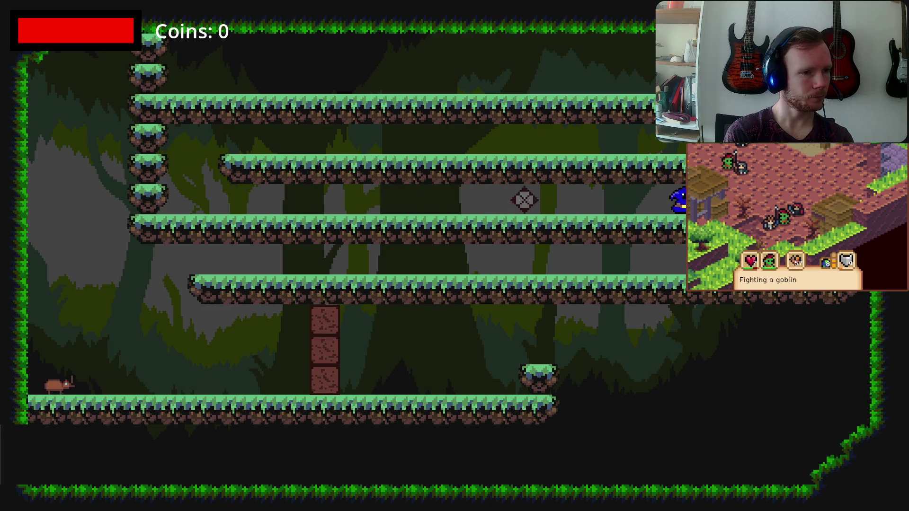
{"action": "key", "text": "a"}
{"action": "key", "text": "a"}
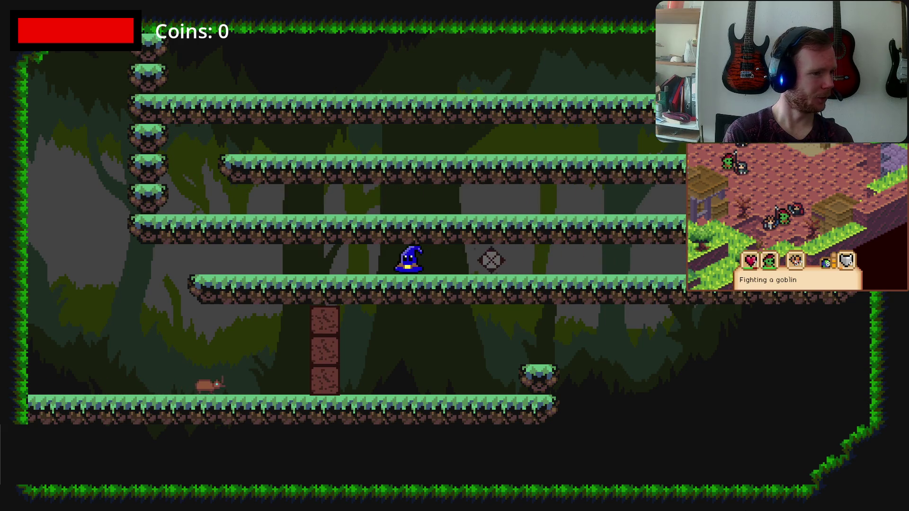
{"action": "key", "text": "d"}
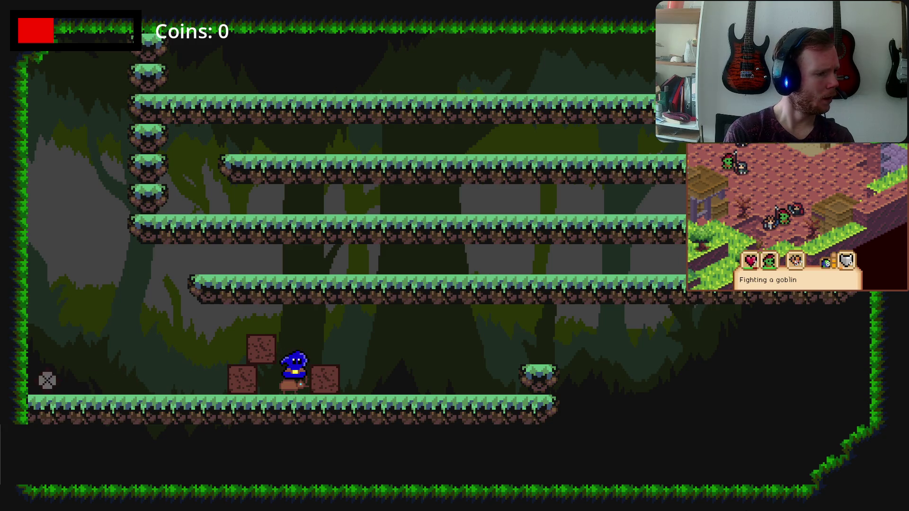
{"action": "key", "text": "d"}
Jump the wizard over the small platform, onto the left ledge, over the big mound into the frog room
{"action": "key", "text": "space"}
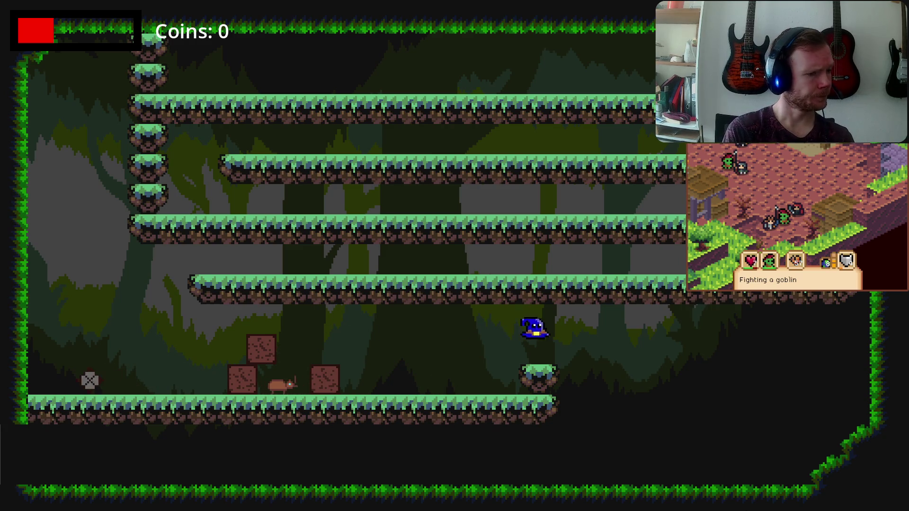
{"action": "key", "text": "a"}
{"action": "key", "text": "a"}
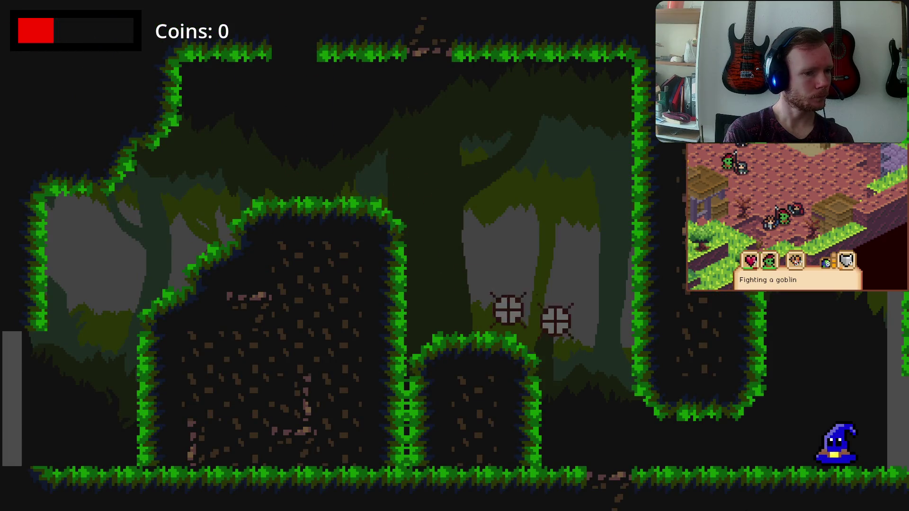
{"action": "key", "text": "space"}
{"action": "key", "text": "a"}
{"action": "key", "text": "a"}
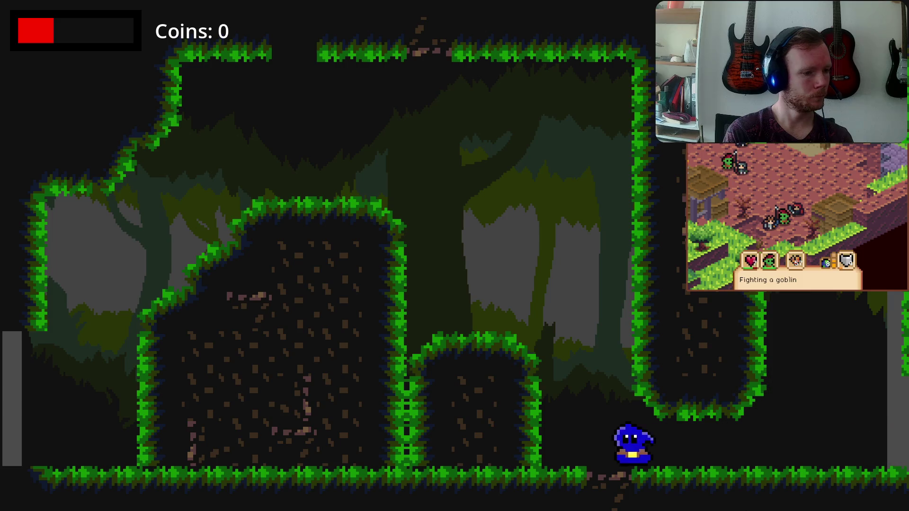
{"action": "key", "text": "space"}
{"action": "key", "text": "a"}
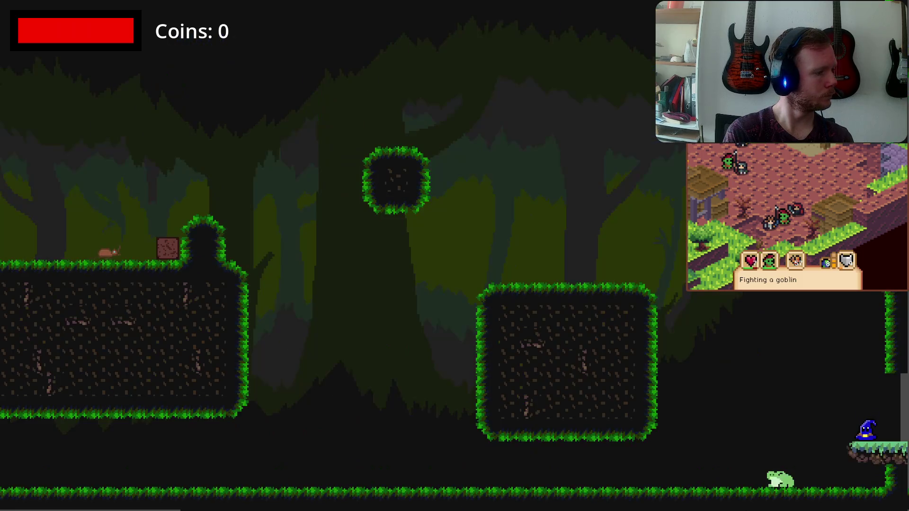
Drop the wizard onto the frog, launch up-left, then hop back right onto the right platform
{"action": "key", "text": "space"}
{"action": "key", "text": "a"}
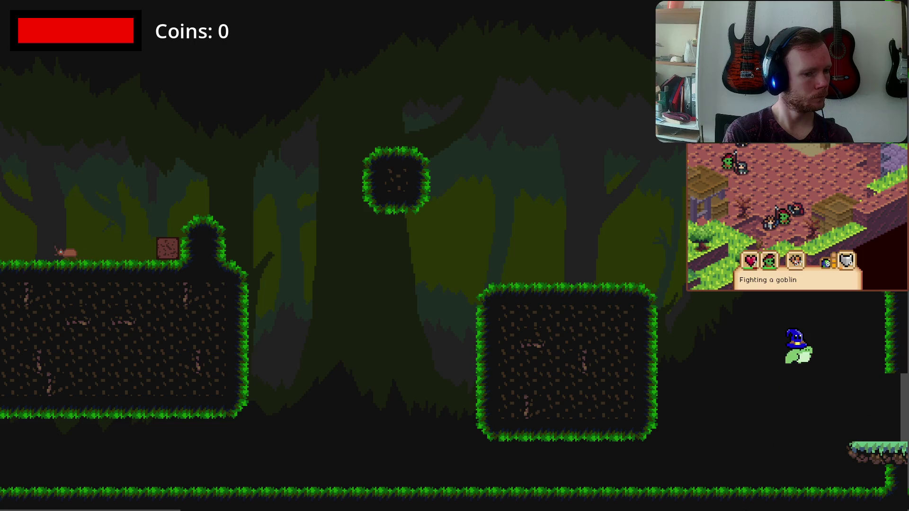
{"action": "key", "text": "space"}
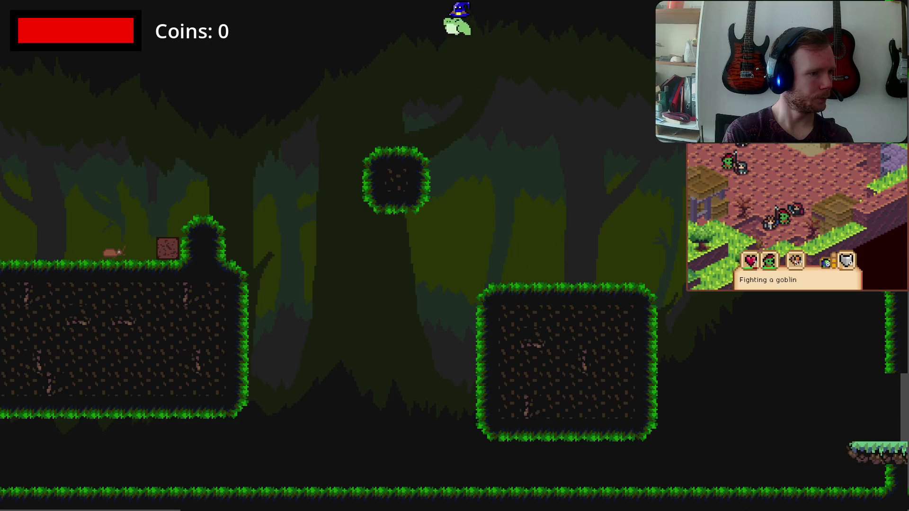
{"action": "key", "text": "d"}
{"action": "key", "text": "space"}
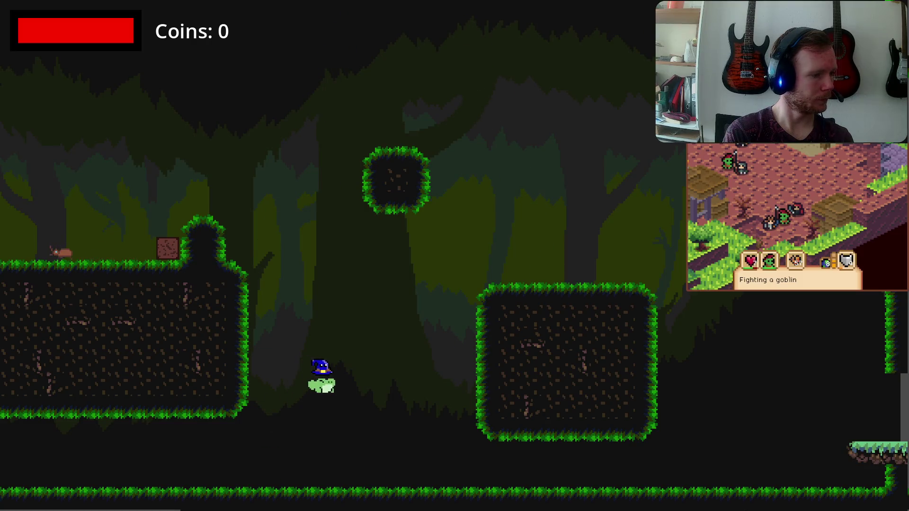
{"action": "key", "text": "space"}
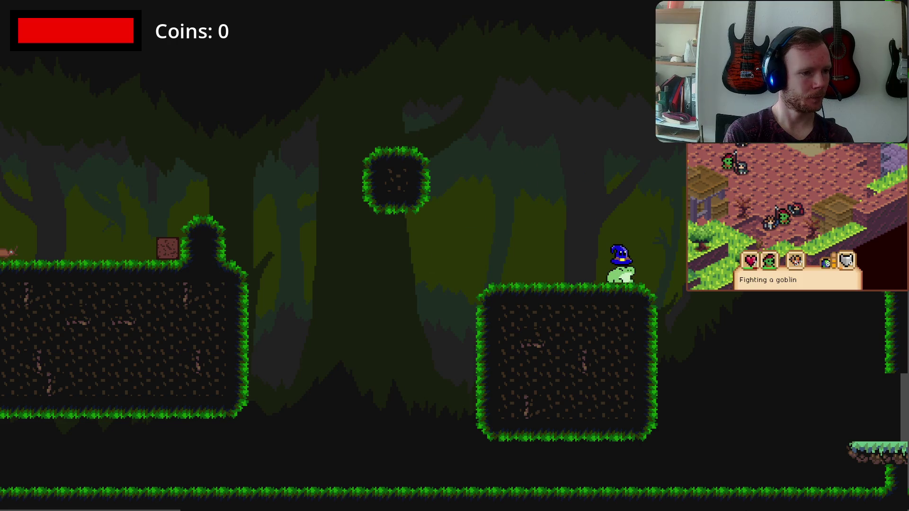
Make high frog jumps from the right platform via the floating block to the left ledge
{"action": "key", "text": "space"}
{"action": "key", "text": "a"}
{"action": "key", "text": "space"}
{"action": "key", "text": "a"}
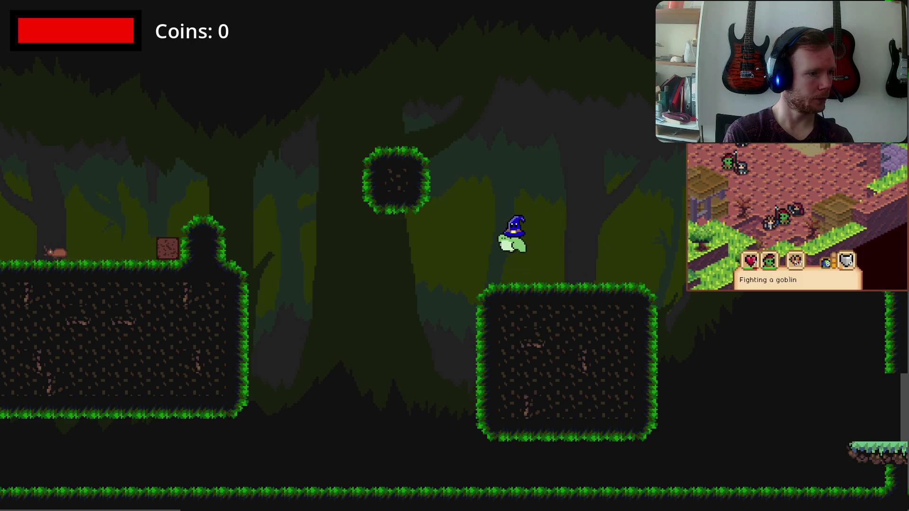
{"action": "key", "text": "space"}
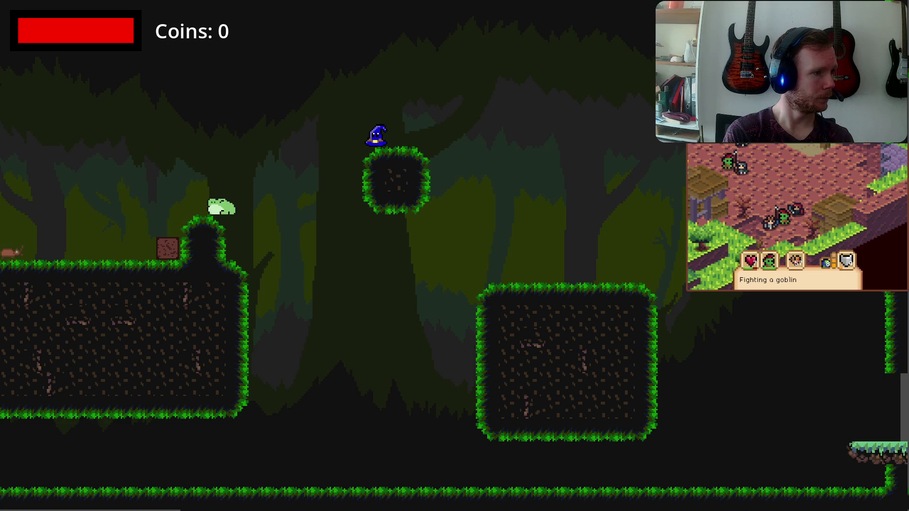
{"action": "key", "text": "space"}
{"action": "key", "text": "a"}
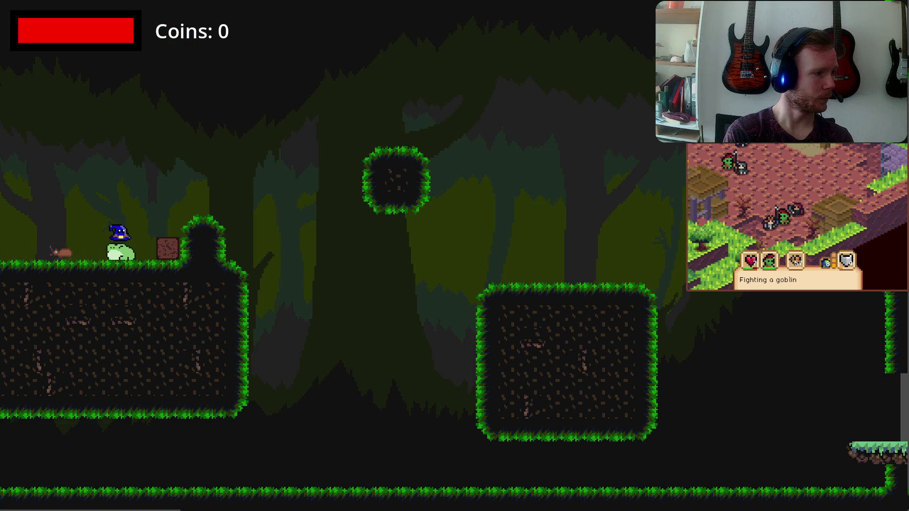
{"action": "key", "text": "space"}
{"action": "key", "text": "d"}
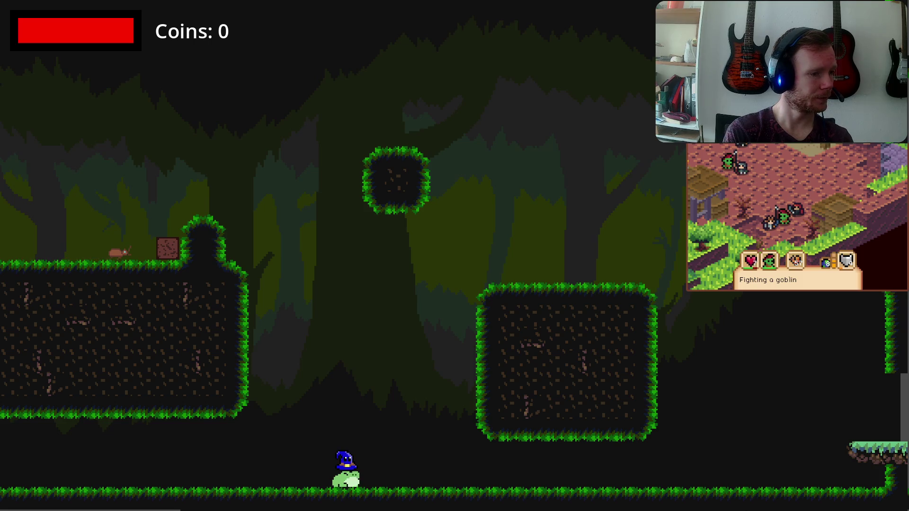
Jump the frog wizard between the floor and right platform, then hop back and forth along the floor
{"action": "key", "text": "space"}
{"action": "key", "text": "d"}
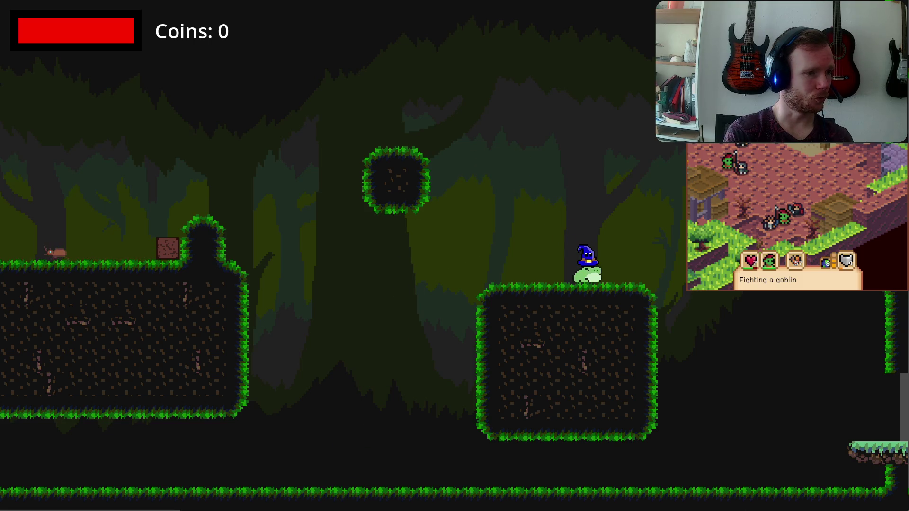
{"action": "key", "text": "space"}
{"action": "key", "text": "a"}
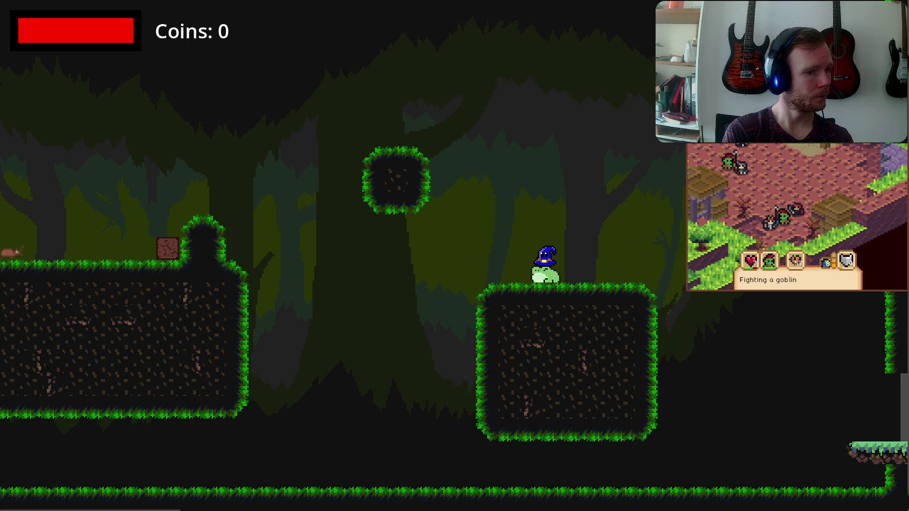
{"action": "key", "text": "space"}
{"action": "key", "text": "a"}
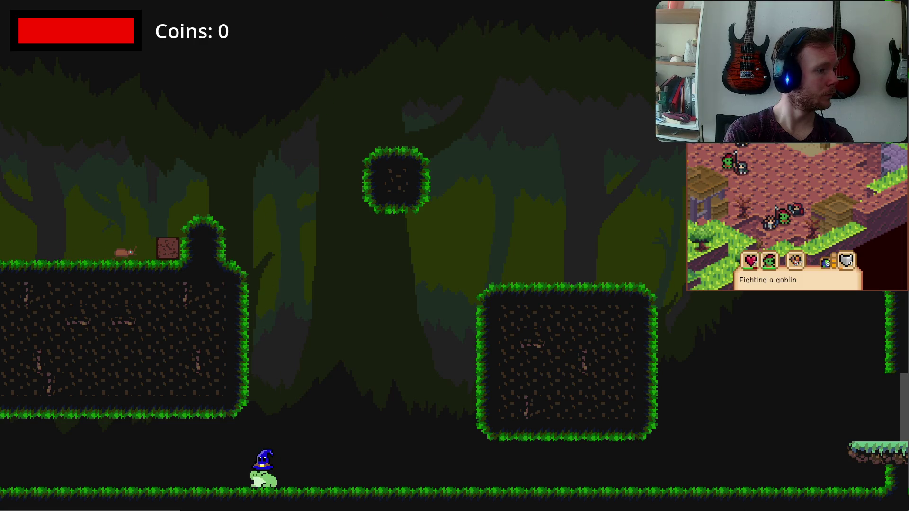
{"action": "key", "text": "space"}
{"action": "key", "text": "d"}
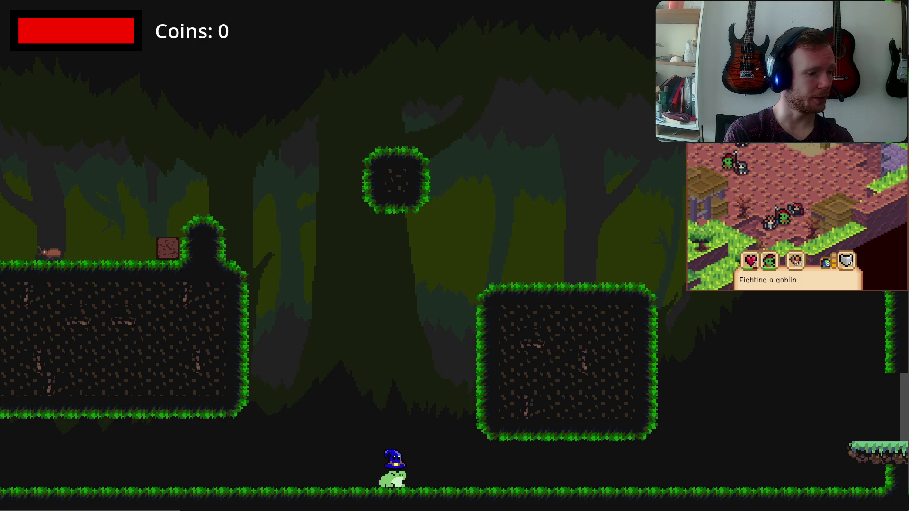
{"action": "key", "text": "space"}
{"action": "key", "text": "a"}
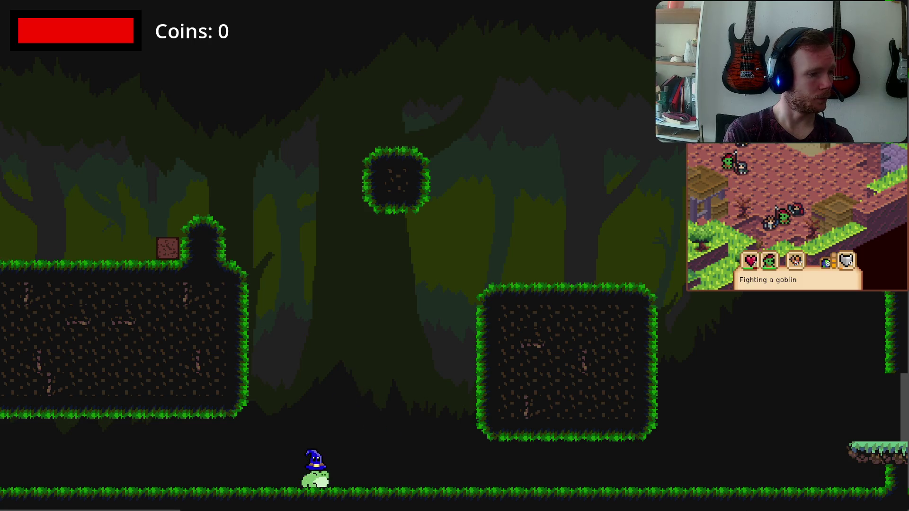
Double-jump onto the right platform and repeatedly cross the gap between it and the left ledge
{"action": "key", "text": "space"}
{"action": "key", "text": "d"}
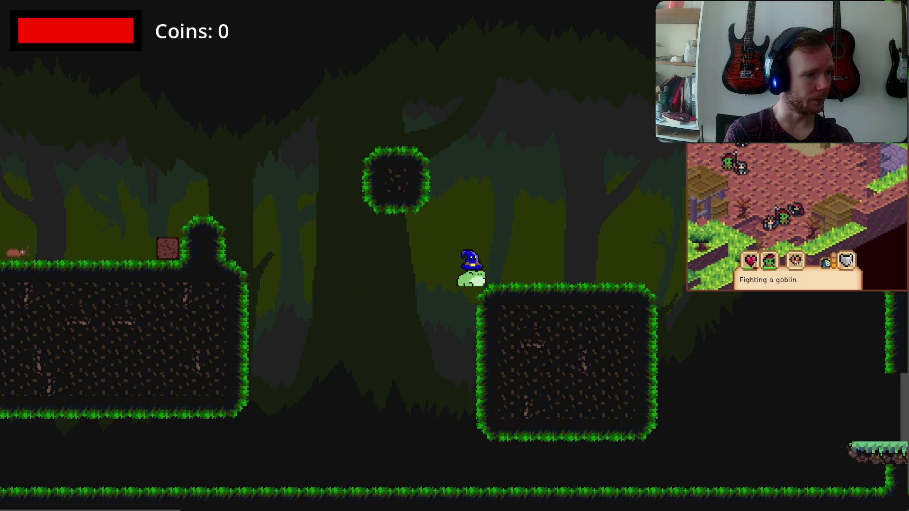
{"action": "key", "text": "space"}
{"action": "key", "text": "d"}
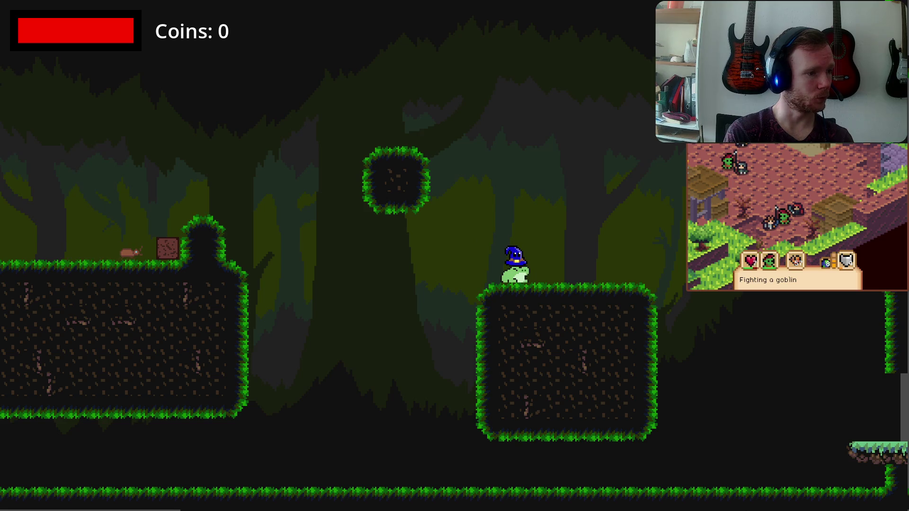
{"action": "key", "text": "space"}
{"action": "key", "text": "a"}
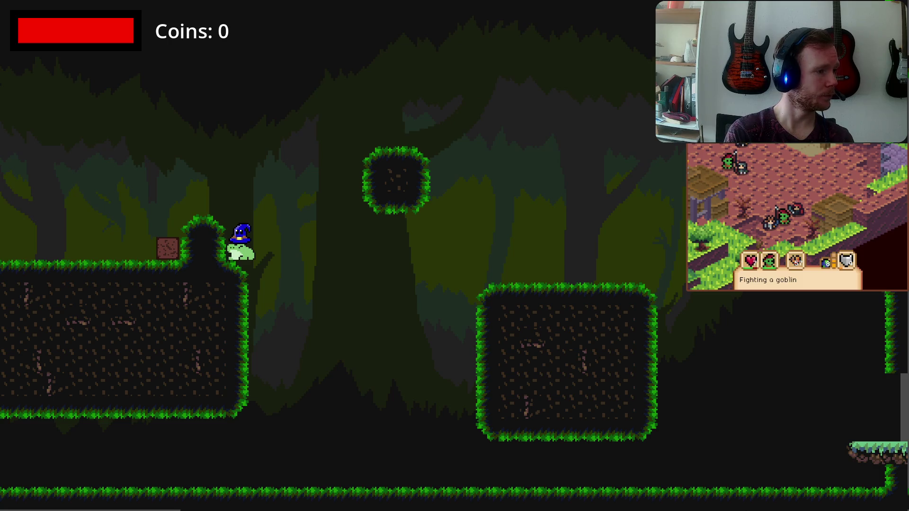
{"action": "key", "text": "space"}
{"action": "key", "text": "d"}
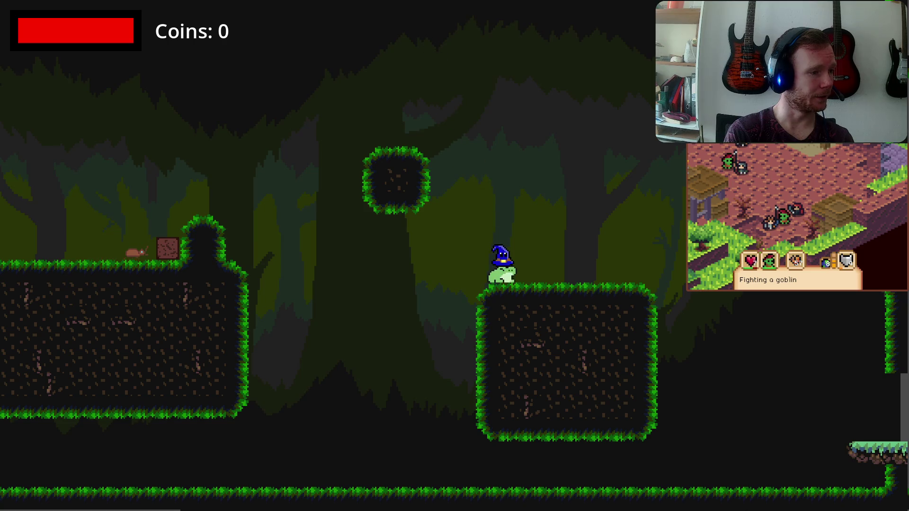
{"action": "key", "text": "space"}
{"action": "key", "text": "a"}
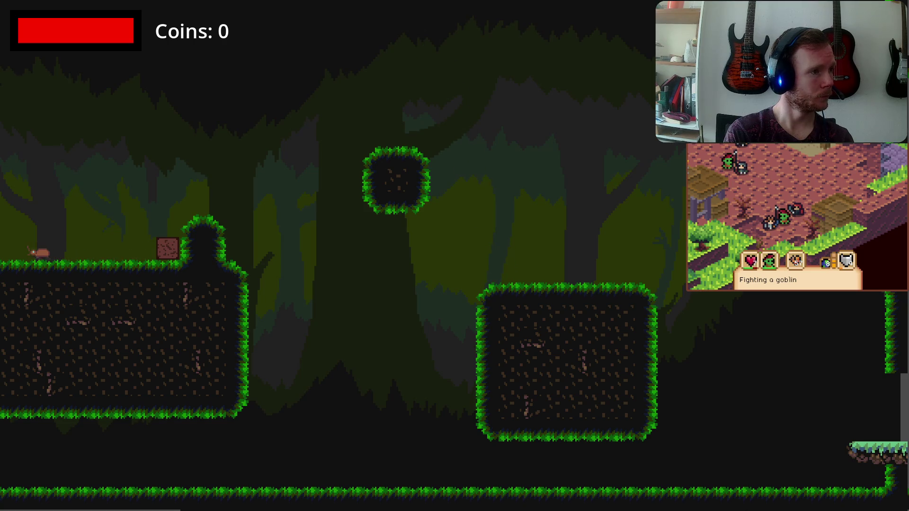
{"action": "key", "text": "space"}
{"action": "key", "text": "d"}
{"action": "key", "text": "d"}
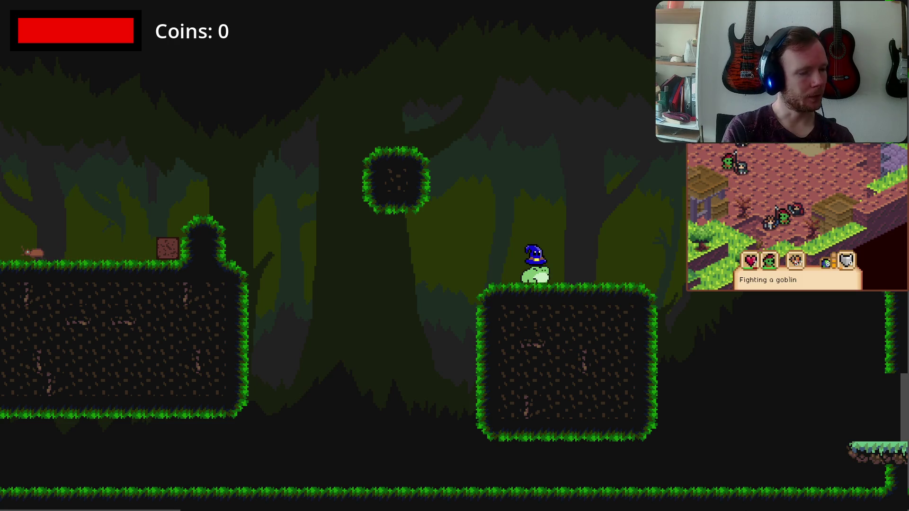
Test a high jump across the right platform, hop along the floor and bounce off the grassy mound
{"action": "key", "text": "space"}
{"action": "key", "text": "d"}
{"action": "key", "text": "space"}
{"action": "key", "text": "a"}
{"action": "key", "text": "a"}
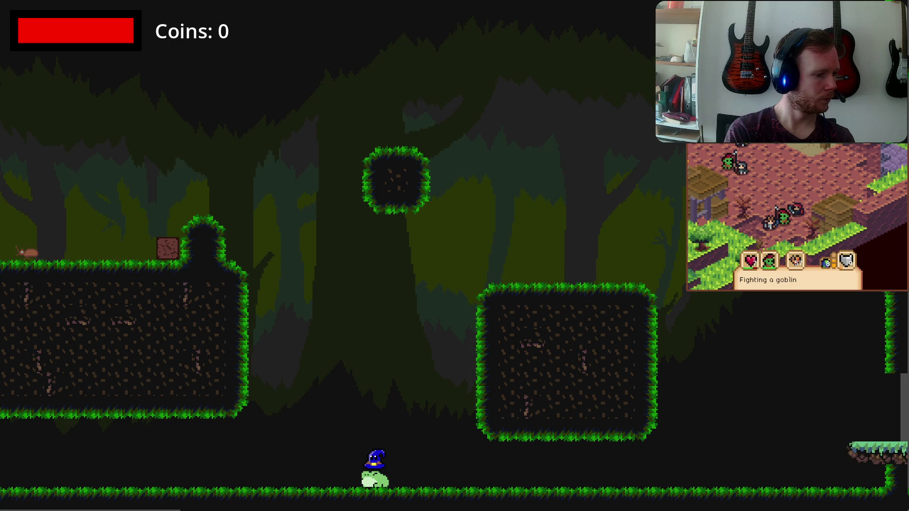
{"action": "key", "text": "space"}
{"action": "key", "text": "a"}
{"action": "key", "text": "space"}
{"action": "key", "text": "d"}
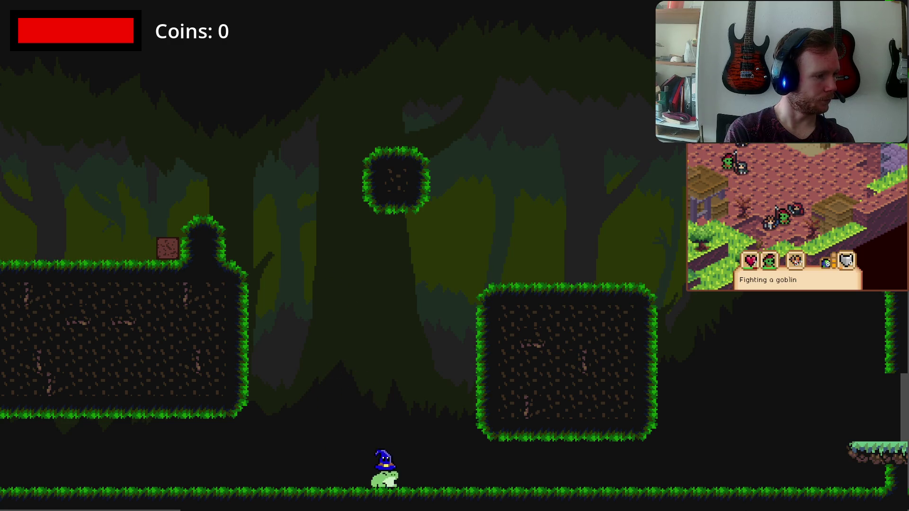
{"action": "key", "text": "space"}
{"action": "key", "text": "a"}
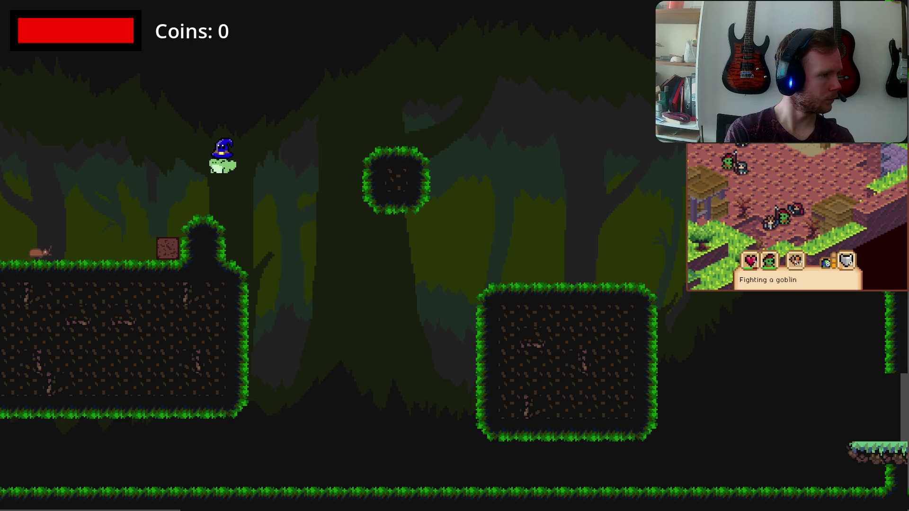
{"action": "key", "text": "space"}
{"action": "key", "text": "d"}
{"action": "key", "text": "space"}
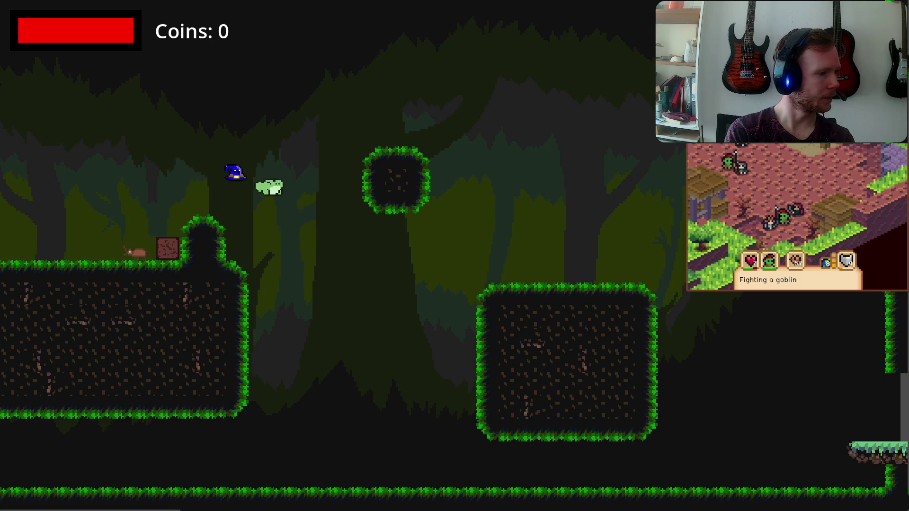
Jump across the floor, onto and off the left ledge, then close the game window to end debugging
{"action": "key", "text": "space"}
{"action": "key", "text": "d"}
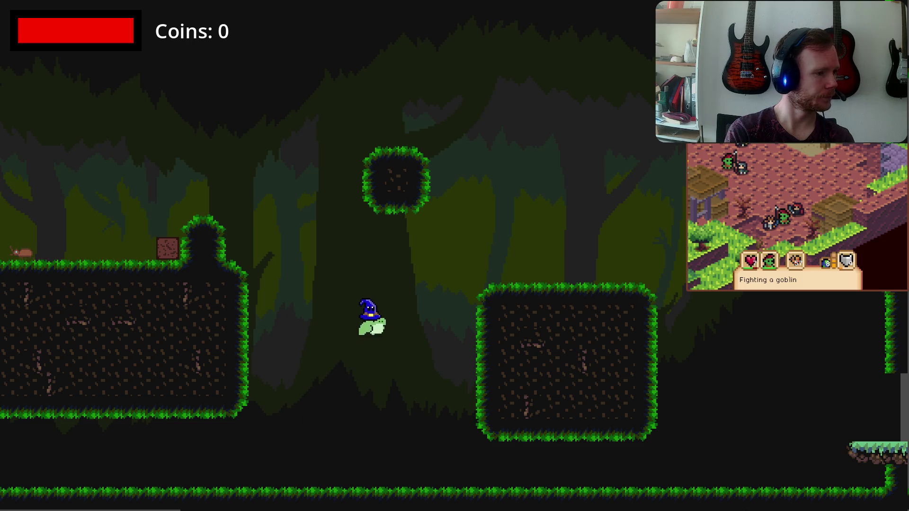
{"action": "key", "text": "space"}
{"action": "key", "text": "a"}
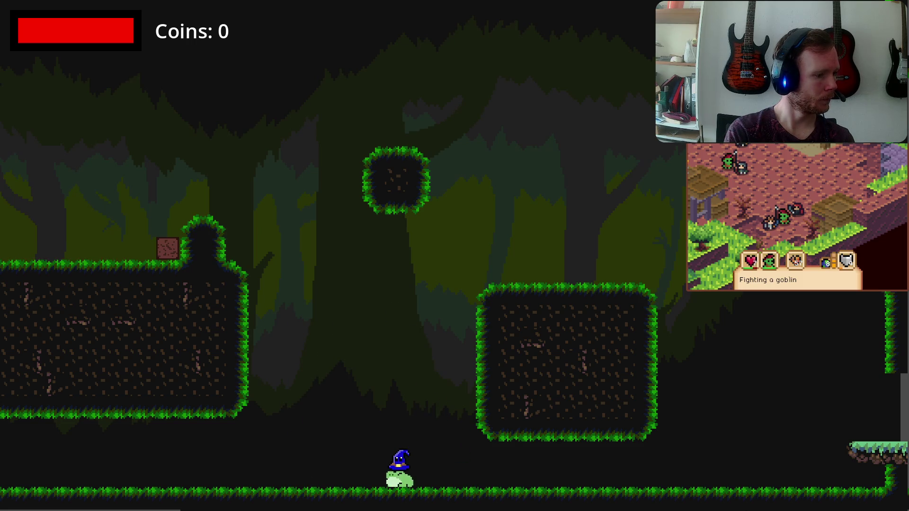
{"action": "key", "text": "space"}
{"action": "key", "text": "a"}
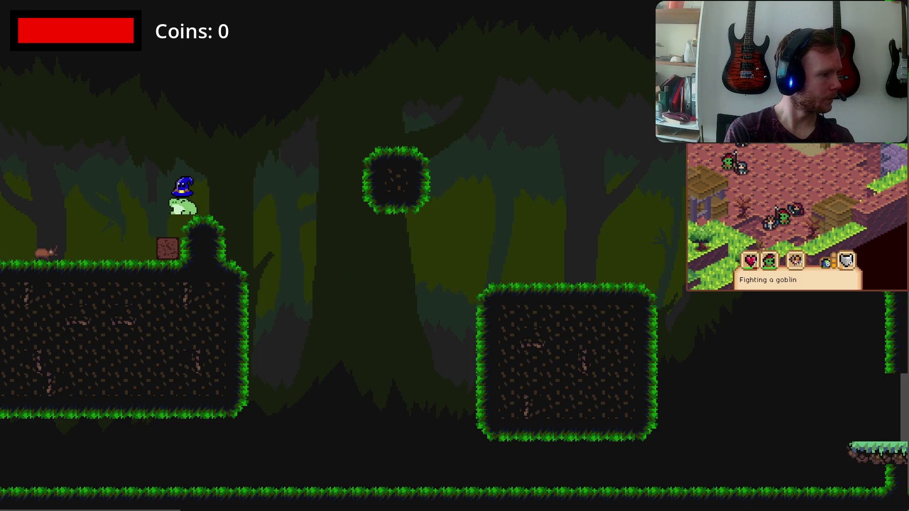
{"action": "key", "text": "space"}
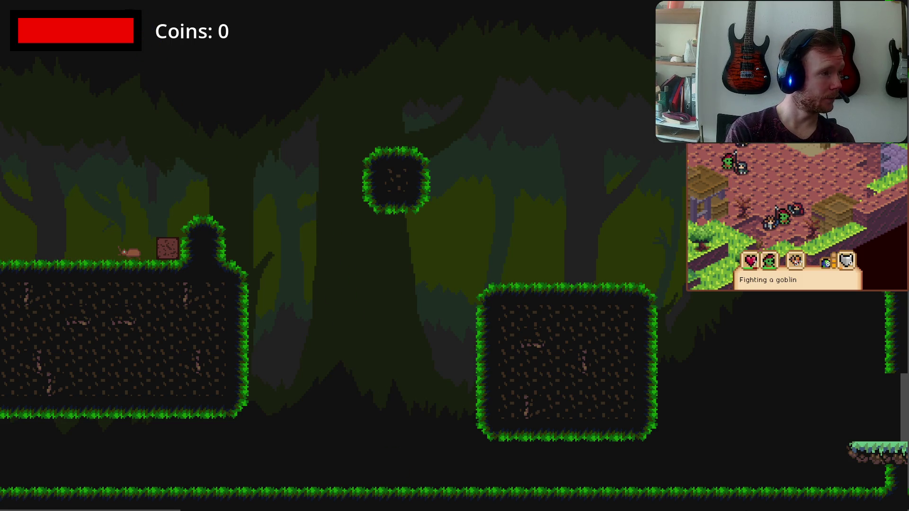
{"action": "key", "text": "space"}
{"action": "key", "text": "a"}
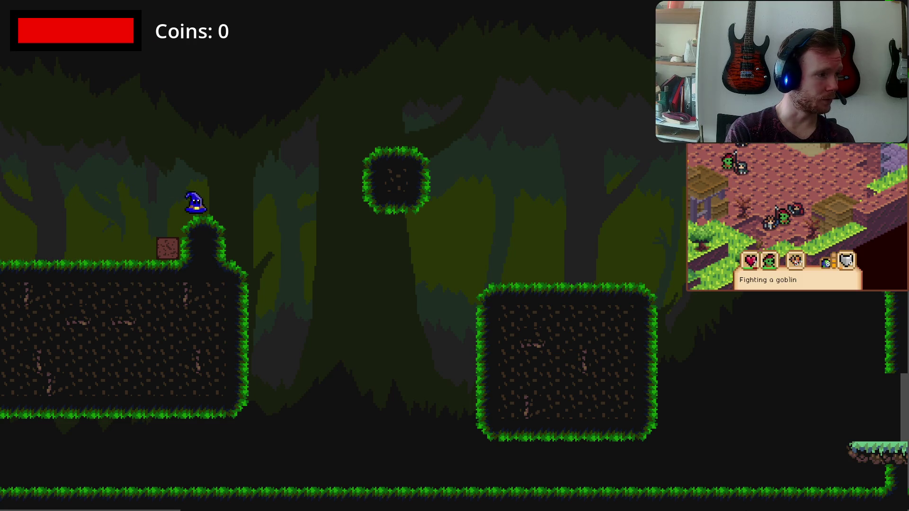
{"action": "key", "text": "alt+F4"}
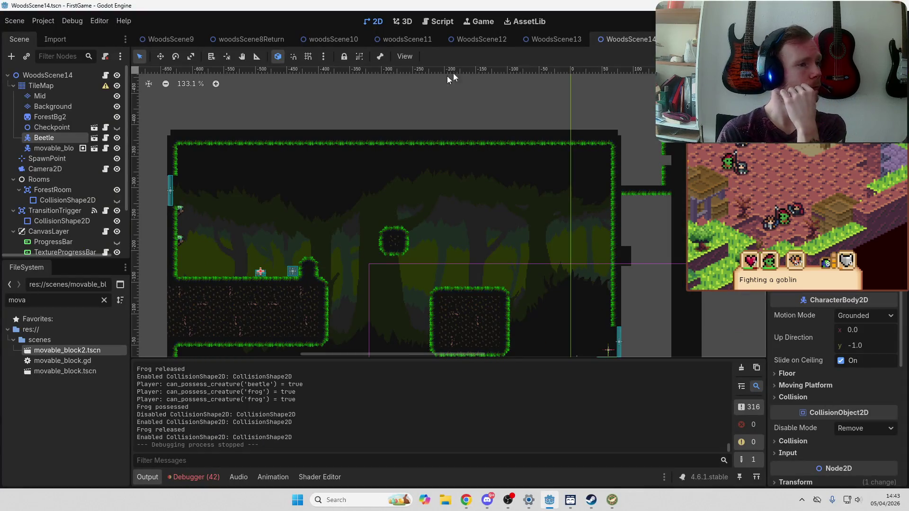
Switch to the main game scene tab and pan around the level
{"action": "scroll", "coordinate": [398, 39], "scroll_direction": "up", "scroll_amount": 10}
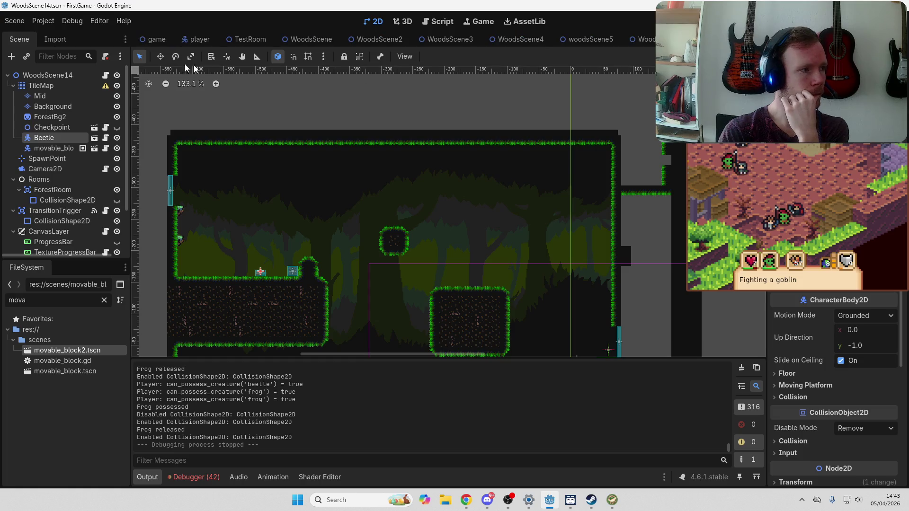
{"action": "left_click", "coordinate": [152, 39]}
{"action": "scroll", "coordinate": [215, 242], "scroll_direction": "down", "scroll_amount": 10}
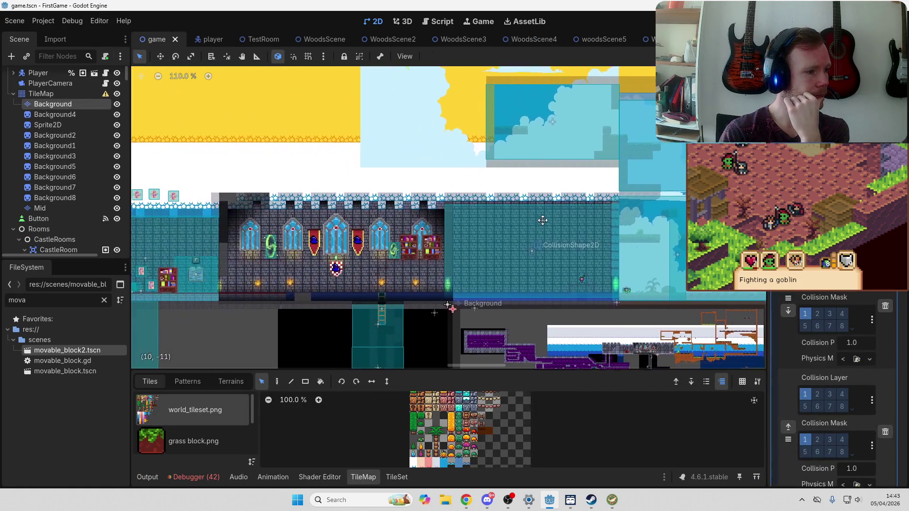
{"action": "scroll", "coordinate": [468, 217], "scroll_direction": "down", "scroll_amount": 5}
{"action": "scroll", "coordinate": [464, 208], "scroll_direction": "left", "scroll_amount": 5}
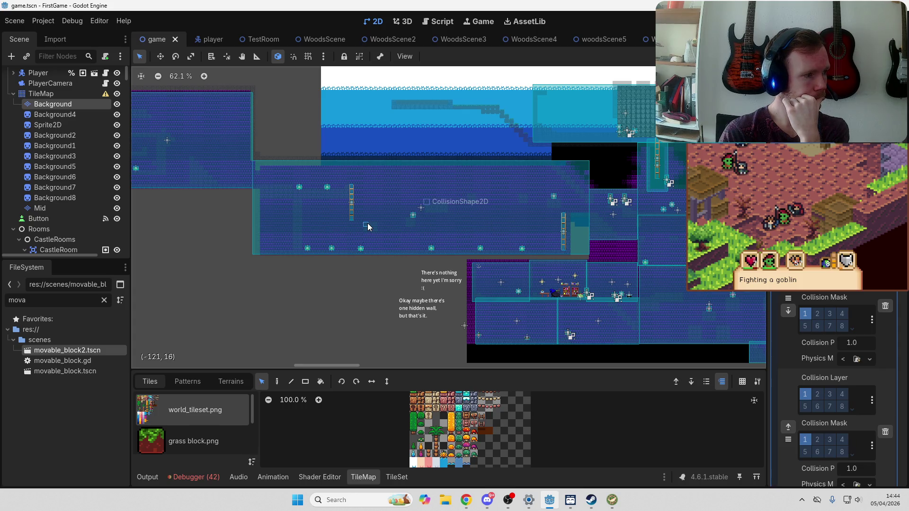
{"action": "scroll", "coordinate": [368, 227], "scroll_direction": "up", "scroll_amount": 10}
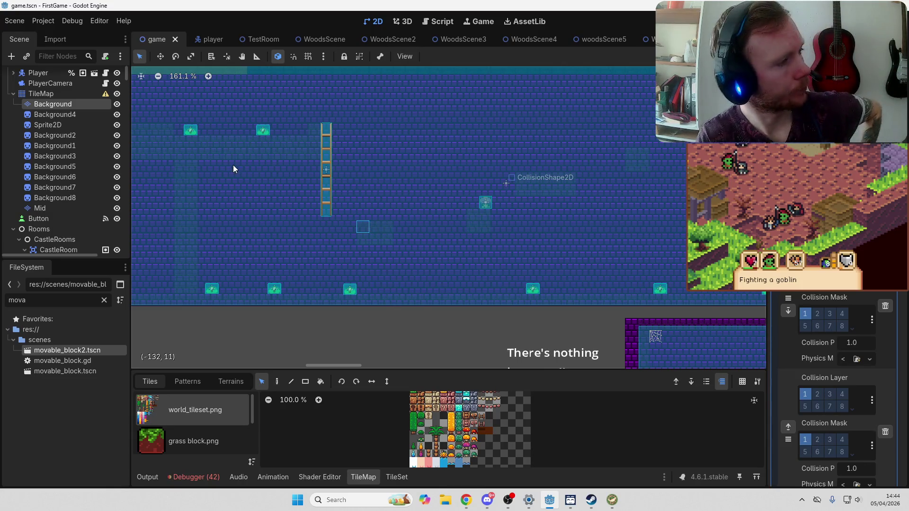
Select the PlayerCamera node in the Scene dock and open its PlayerCamera.gd script
{"action": "left_click", "coordinate": [48, 73]}
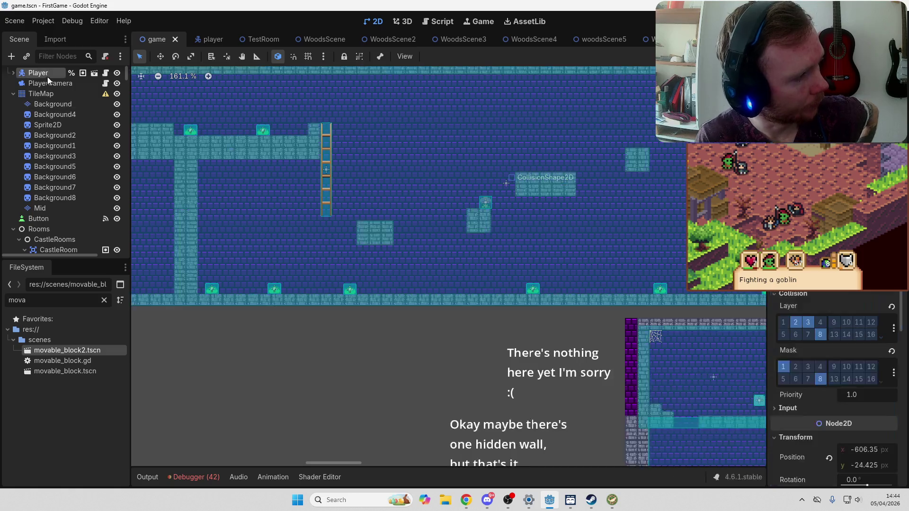
{"action": "left_click", "coordinate": [53, 73]}
{"action": "scroll", "coordinate": [461, 180], "scroll_direction": "down", "scroll_amount": 7}
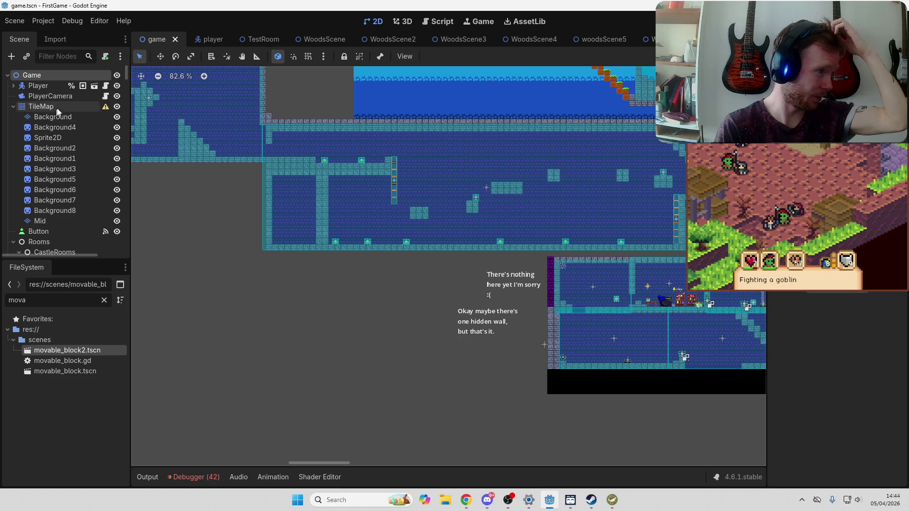
{"action": "left_click", "coordinate": [70, 97]}
{"action": "left_click", "coordinate": [105, 97]}
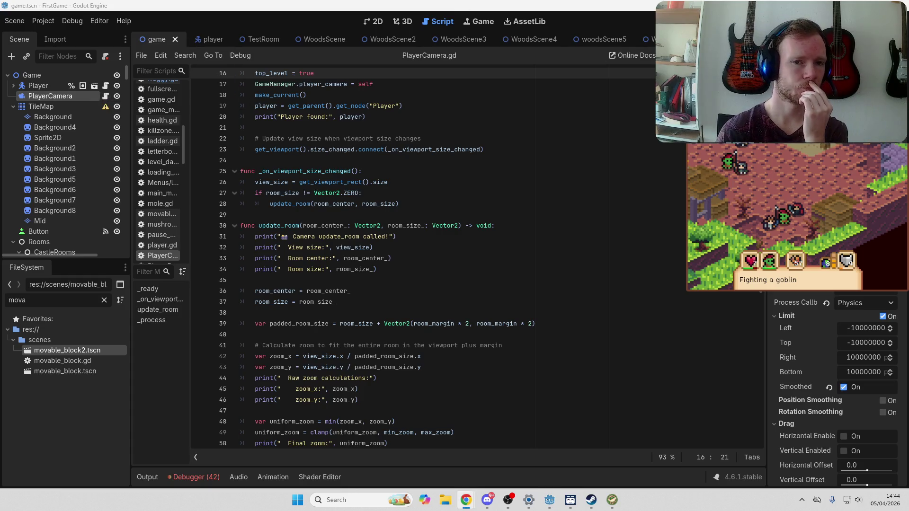
Scroll through the PlayerCamera.gd script to review its code
{"action": "left_click", "coordinate": [106, 98]}
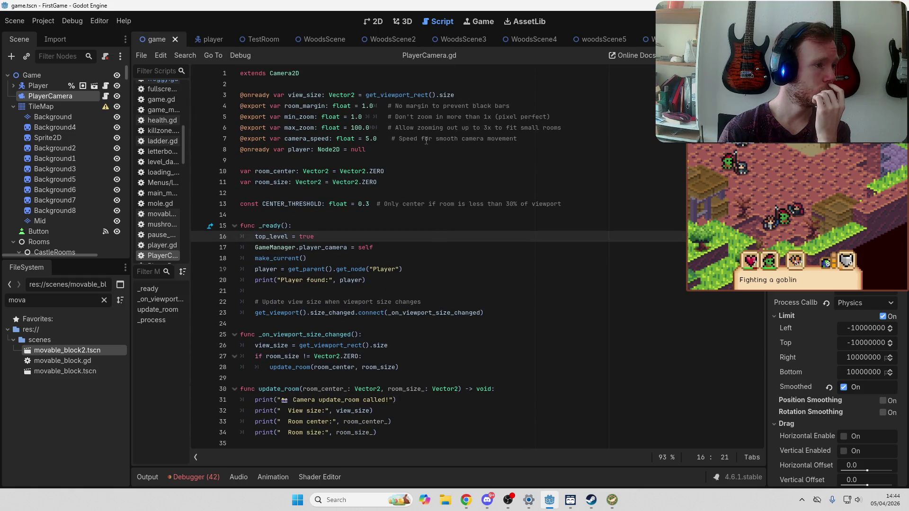
{"action": "scroll", "coordinate": [426, 141], "scroll_direction": "down", "scroll_amount": 2}
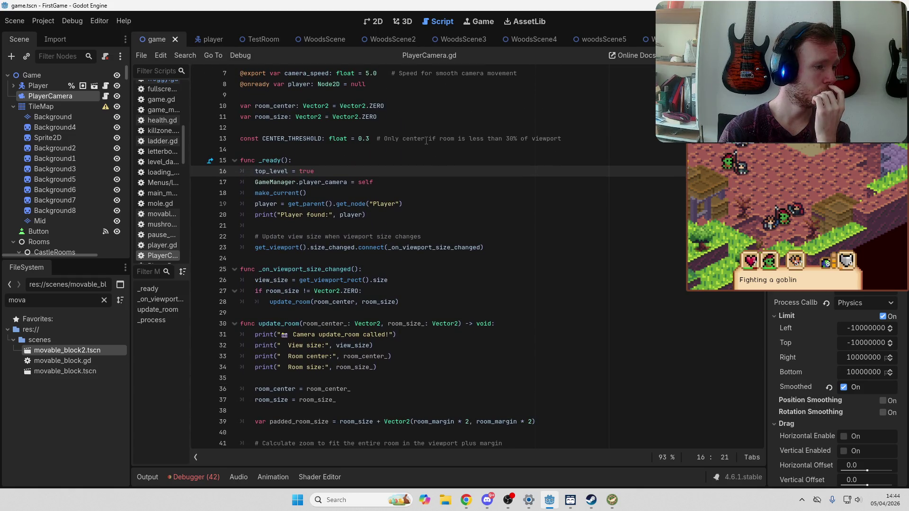
{"action": "scroll", "coordinate": [426, 140], "scroll_direction": "down", "scroll_amount": 2}
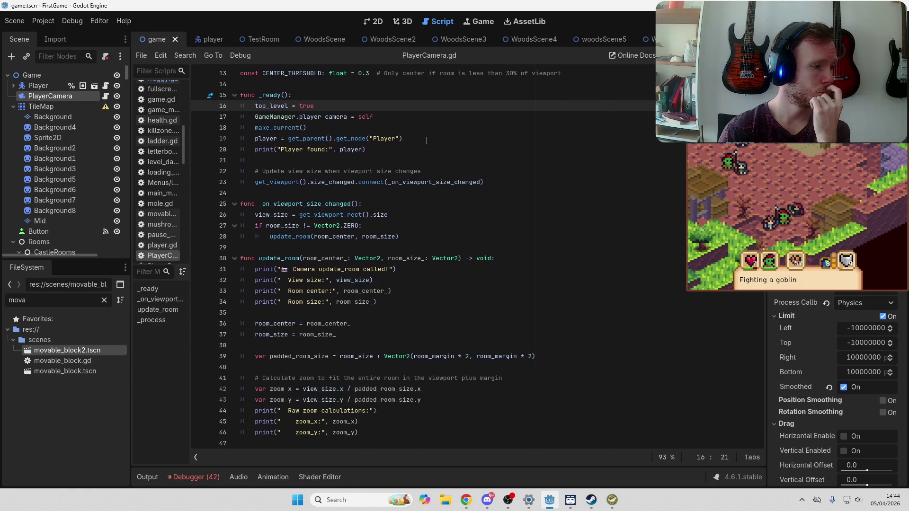
{"action": "scroll", "coordinate": [427, 141], "scroll_direction": "down", "scroll_amount": 8}
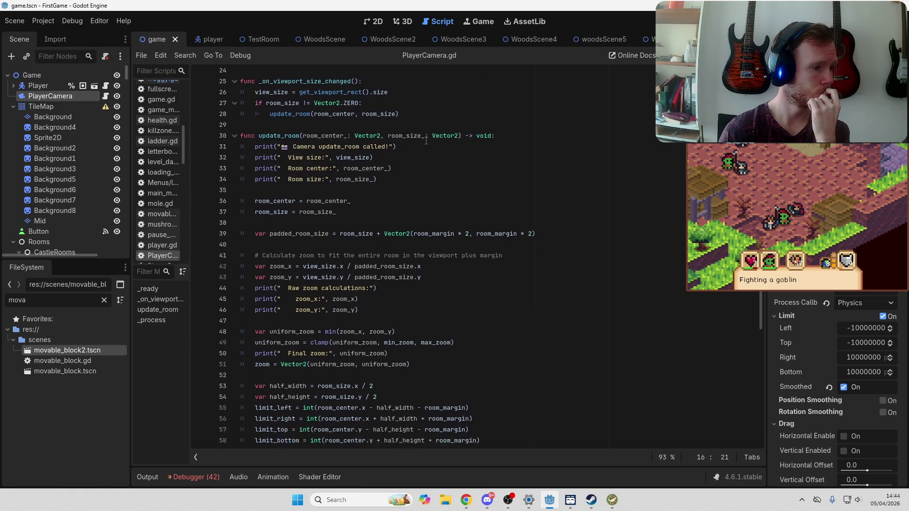
{"action": "scroll", "coordinate": [426, 140], "scroll_direction": "down", "scroll_amount": 4}
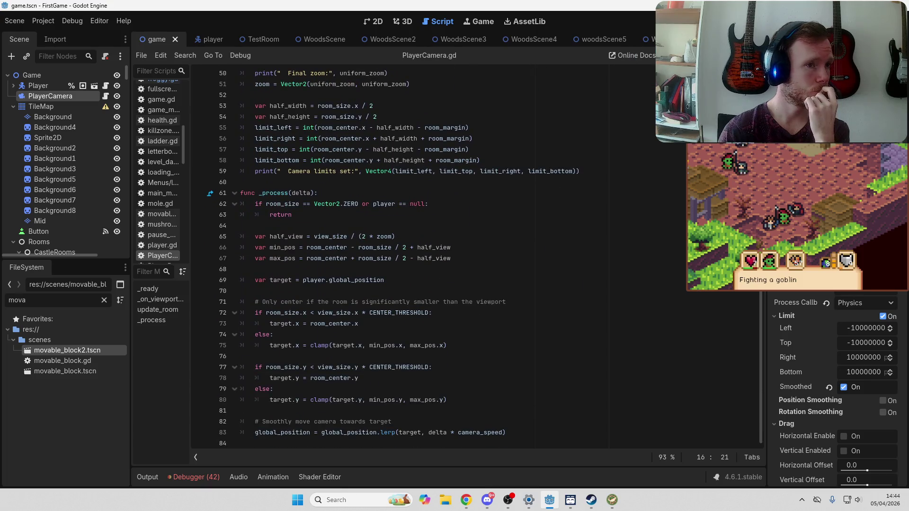
{"action": "scroll", "coordinate": [393, 39], "scroll_direction": "down", "scroll_amount": 8}
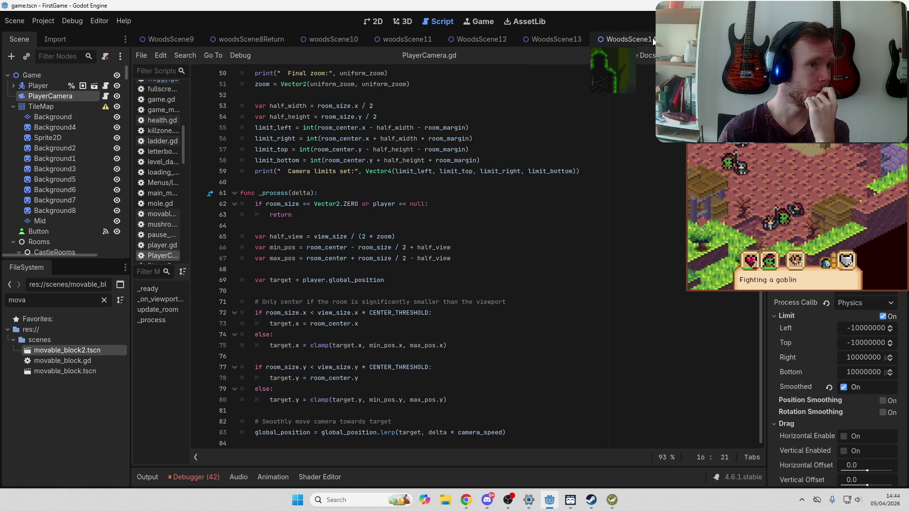
Return to WoodsScene14, select its Camera2D node and show the level in the 2D editor
{"action": "left_click", "coordinate": [636, 40]}
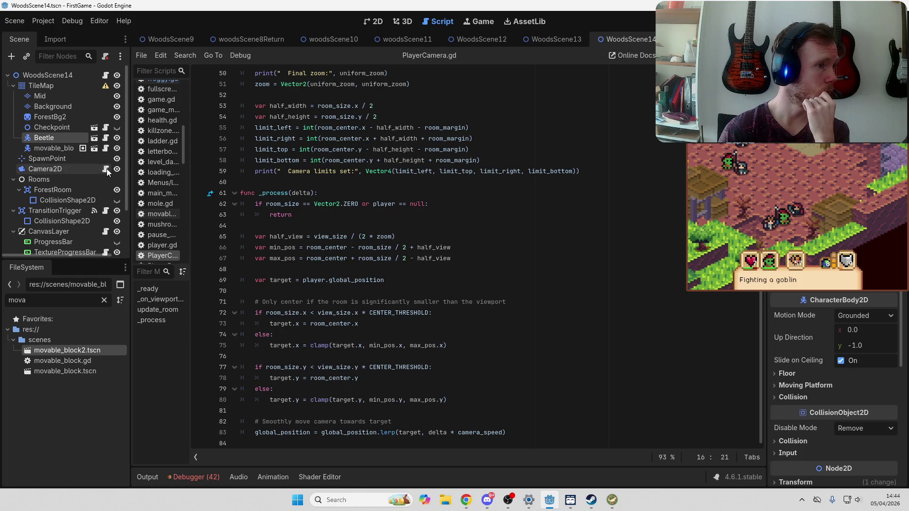
{"action": "left_click", "coordinate": [77, 169]}
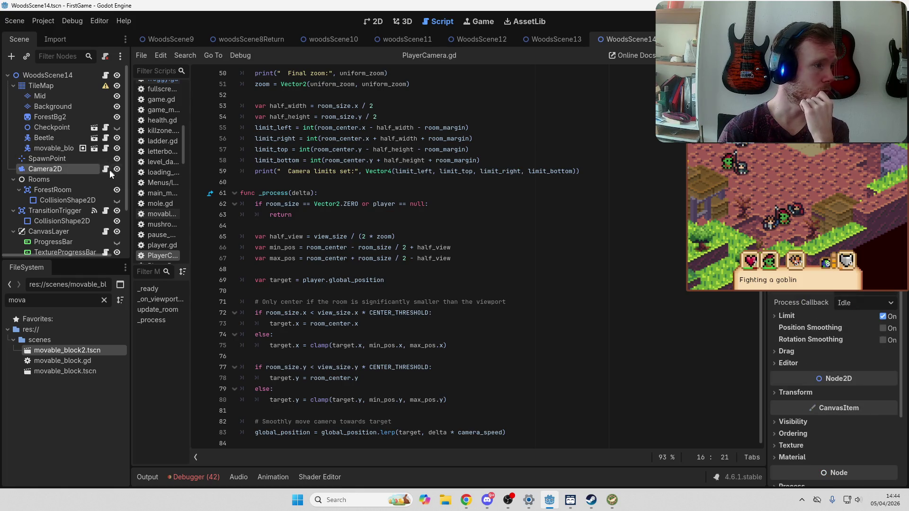
{"action": "left_click", "coordinate": [368, 23]}
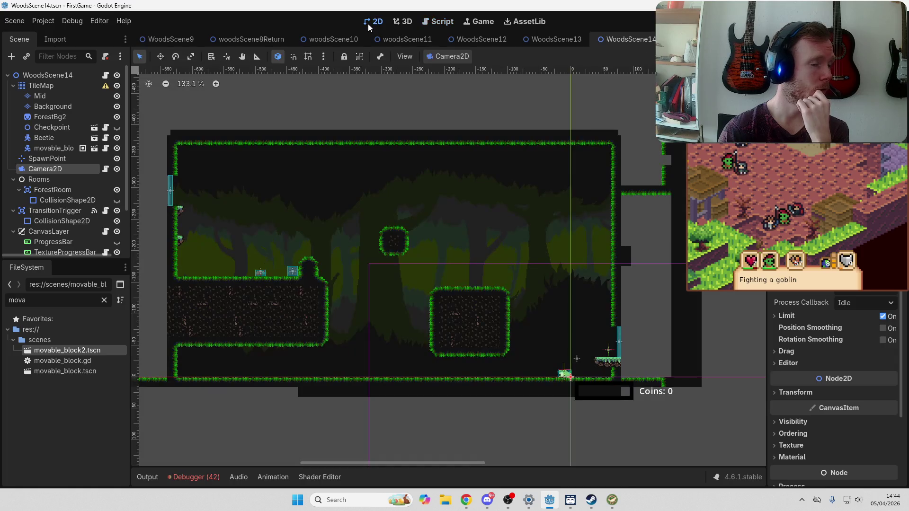
{"action": "left_click", "coordinate": [60, 188]}
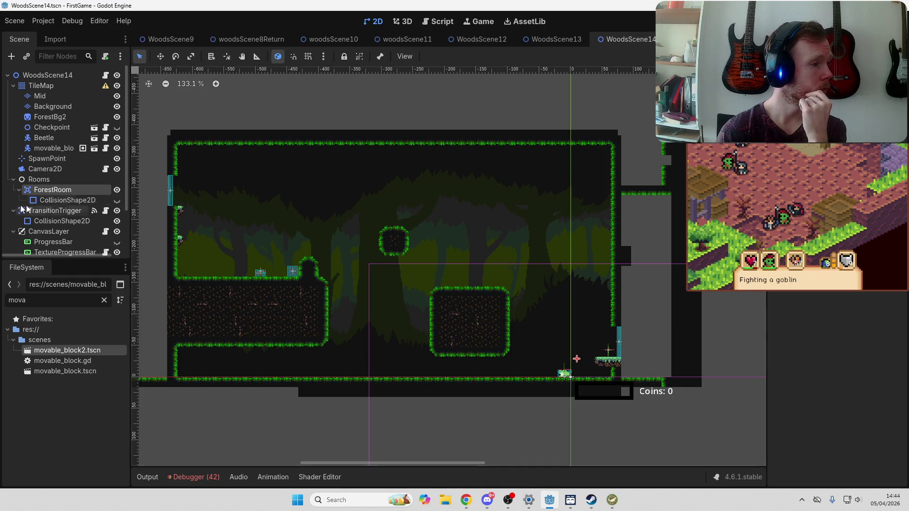
{"action": "left_click", "coordinate": [72, 200]}
{"action": "left_click", "coordinate": [79, 190]}
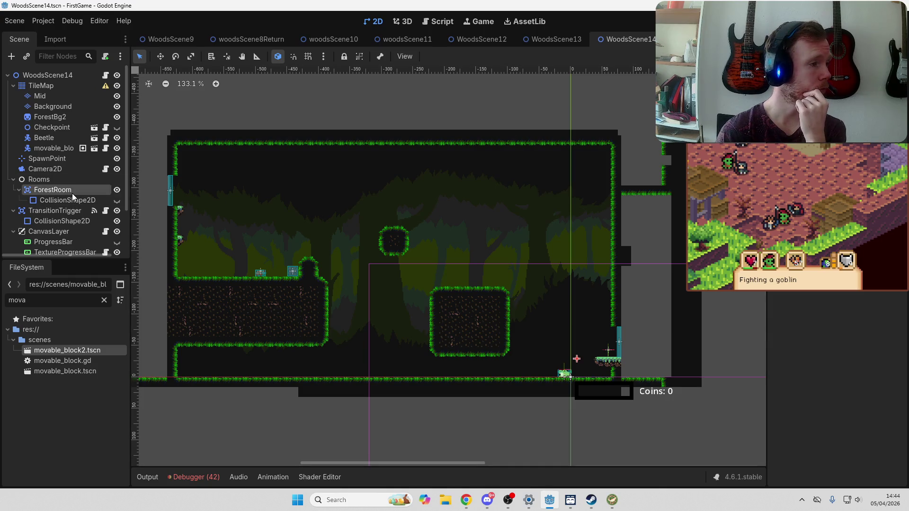
{"action": "left_click", "coordinate": [55, 180]}
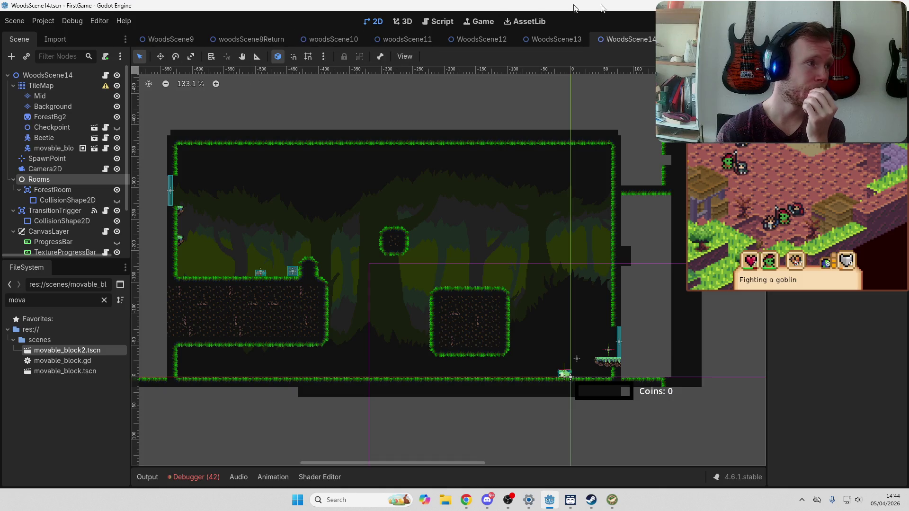
{"action": "scroll", "coordinate": [398, 39], "scroll_direction": "up", "scroll_amount": 10}
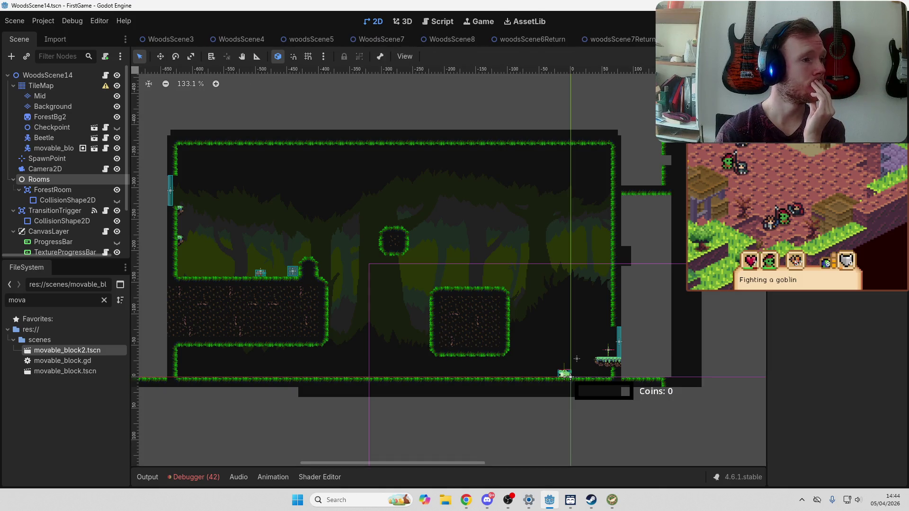
{"action": "scroll", "coordinate": [189, 38], "scroll_direction": "up", "scroll_amount": 3}
{"action": "left_click", "coordinate": [151, 40]}
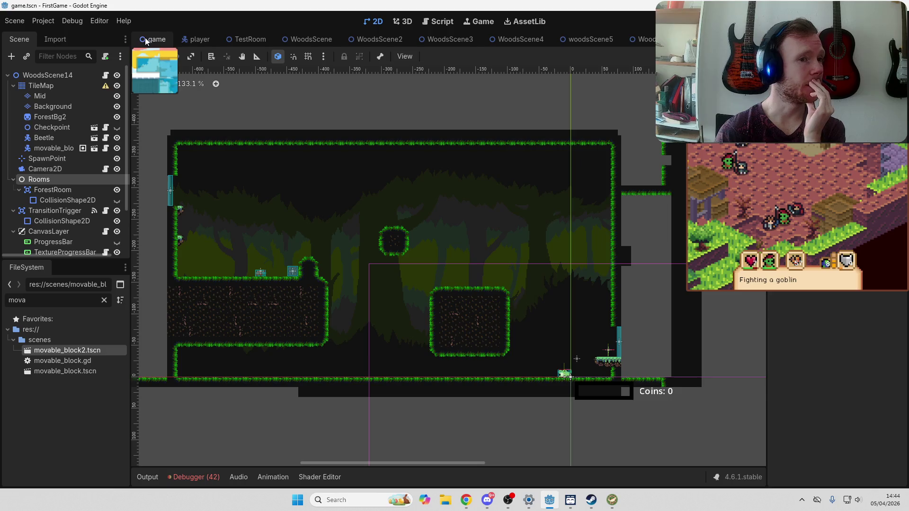
{"action": "scroll", "coordinate": [473, 142], "scroll_direction": "up", "scroll_amount": 3}
{"action": "scroll", "coordinate": [474, 142], "scroll_direction": "left", "scroll_amount": 5}
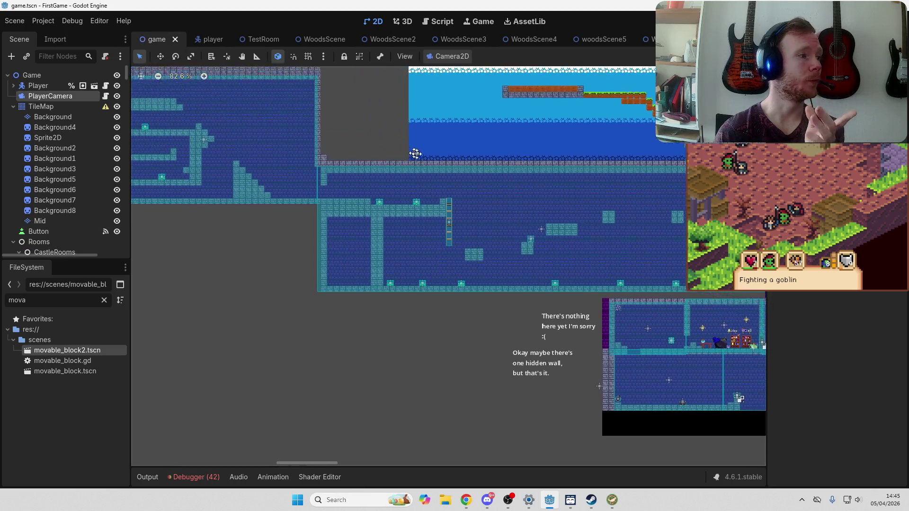
{"action": "scroll", "coordinate": [445, 216], "scroll_direction": "right", "scroll_amount": 6}
{"action": "scroll", "coordinate": [427, 237], "scroll_direction": "down", "scroll_amount": 1}
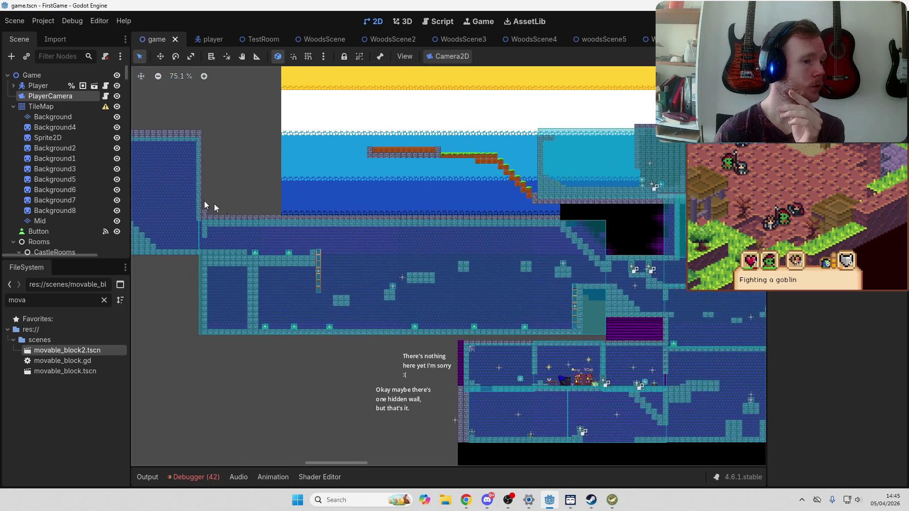
{"action": "left_click", "coordinate": [411, 255]}
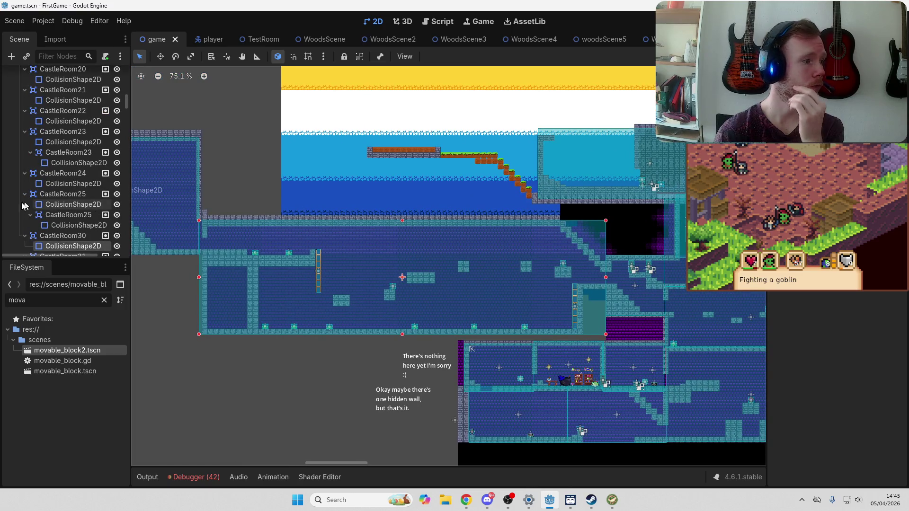
{"action": "left_click", "coordinate": [51, 235]}
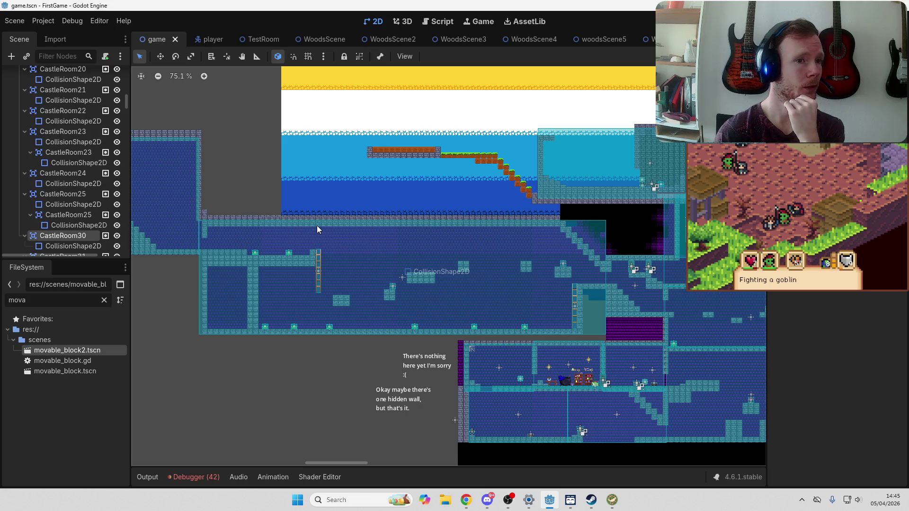
{"action": "scroll", "coordinate": [393, 39], "scroll_direction": "down", "scroll_amount": 10}
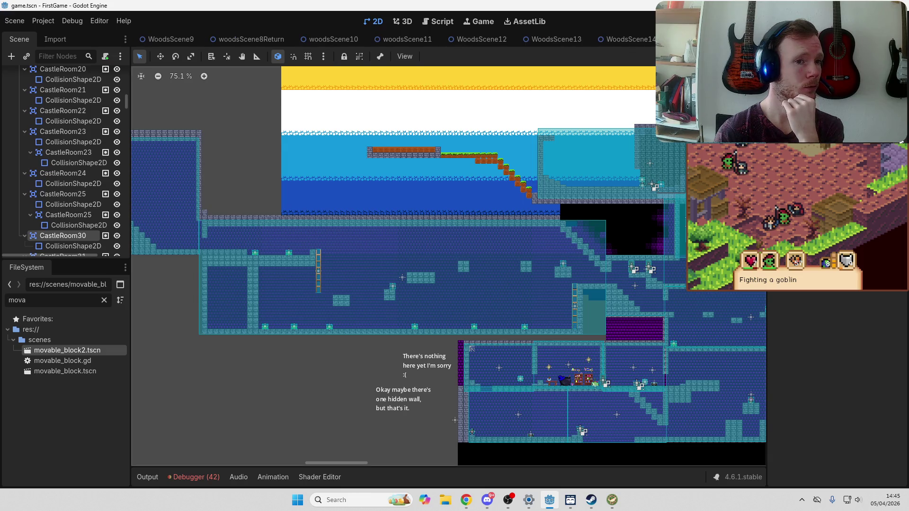
{"action": "left_click", "coordinate": [625, 39]}
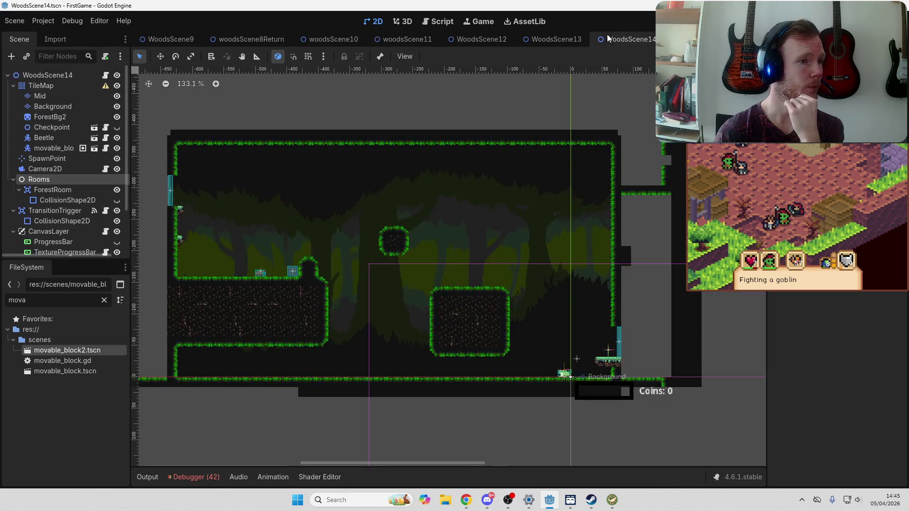
{"action": "left_click", "coordinate": [62, 190]}
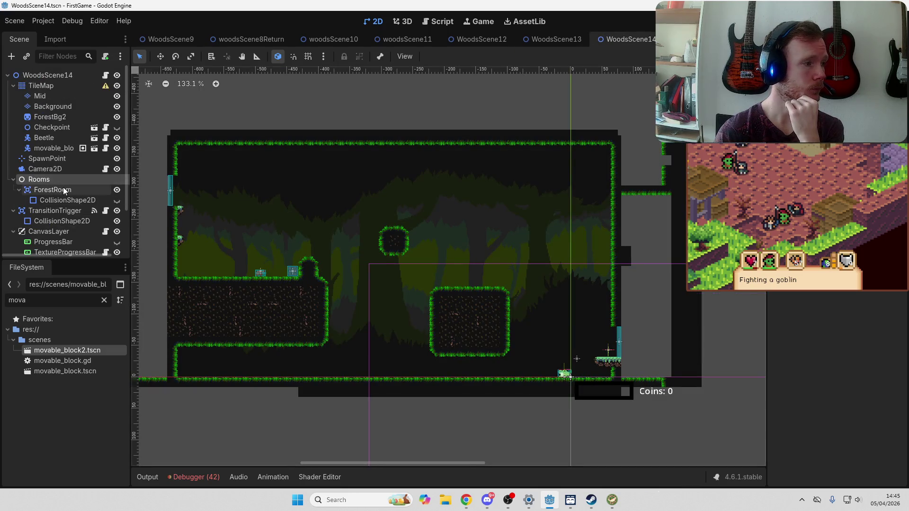
{"action": "right_click", "coordinate": [65, 190]}
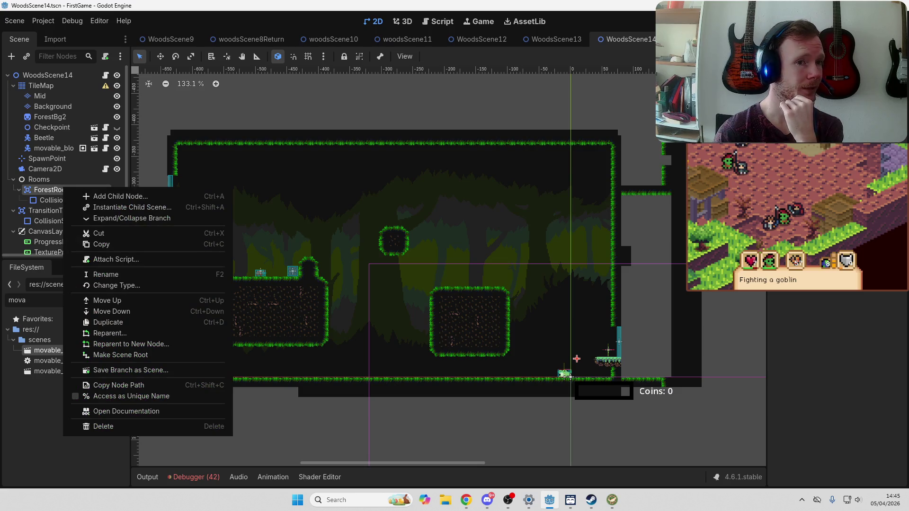
Add ForestRoom to a new group named RoomAreas
{"action": "key", "text": "Escape"}
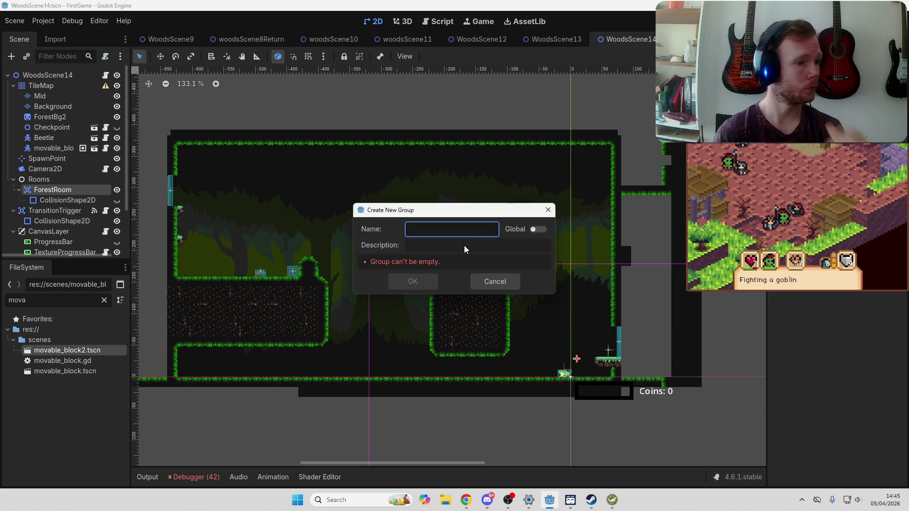
{"action": "type", "text": "RoomAreas"}
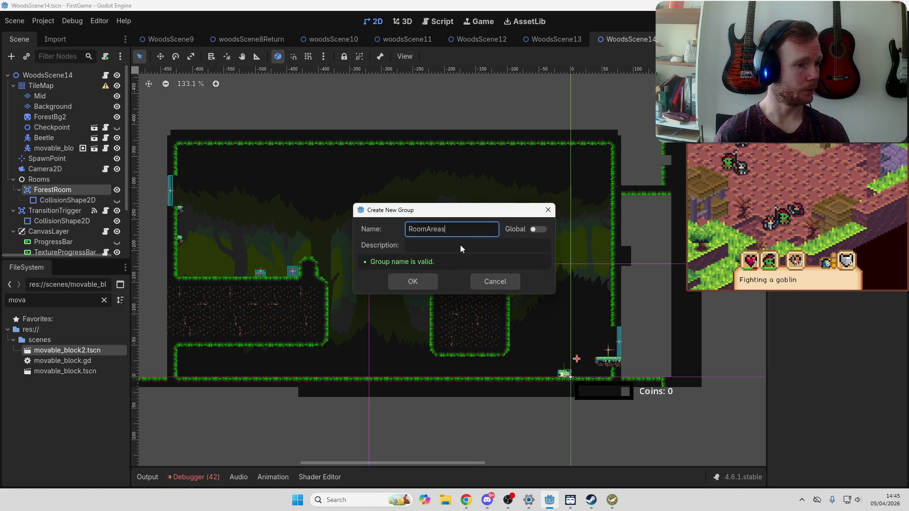
{"action": "left_click", "coordinate": [415, 283]}
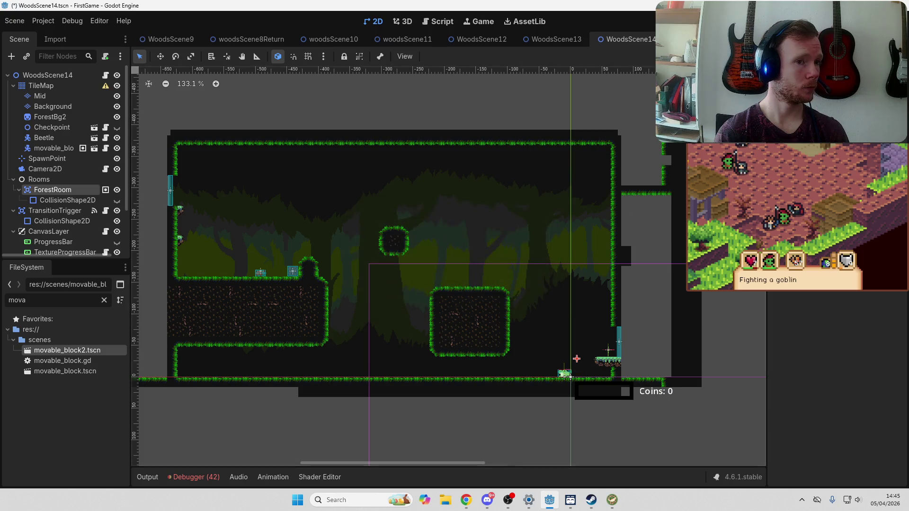
Save the WoodsScene14 scene with Ctrl+S and switch over to the browser
{"action": "key", "text": "ctrl+s"}
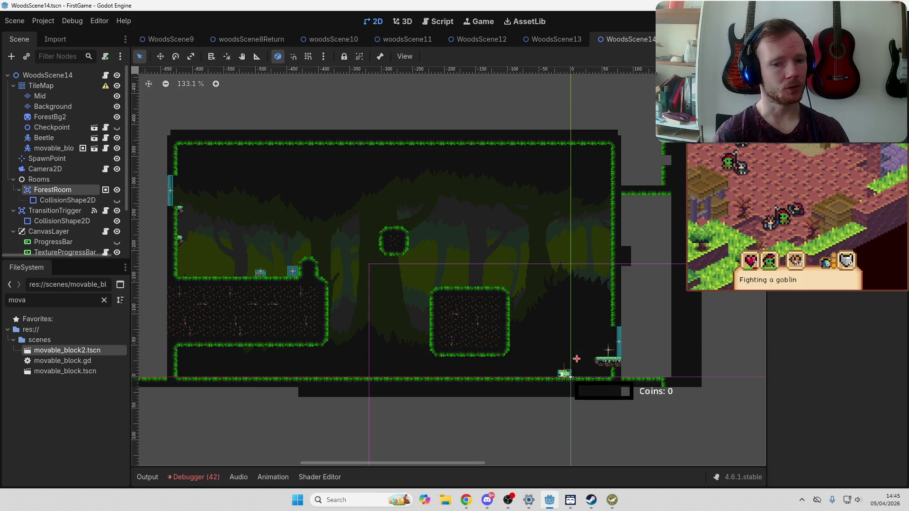
{"action": "key", "text": "alt+Tab"}
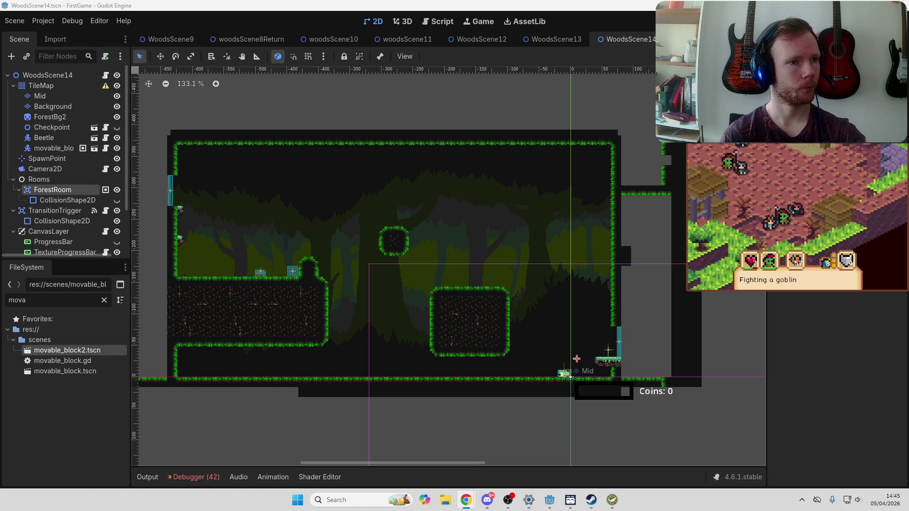
{"action": "mouse_move", "coordinate": [508, 500]}
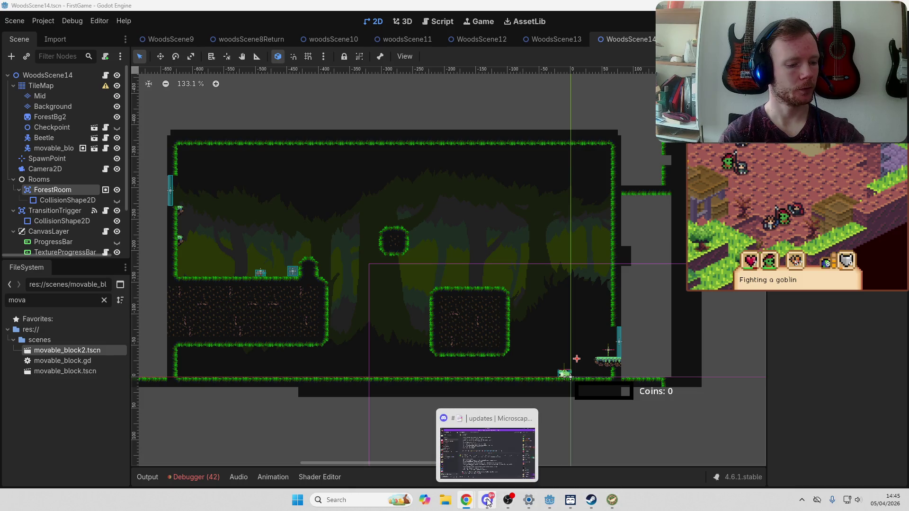
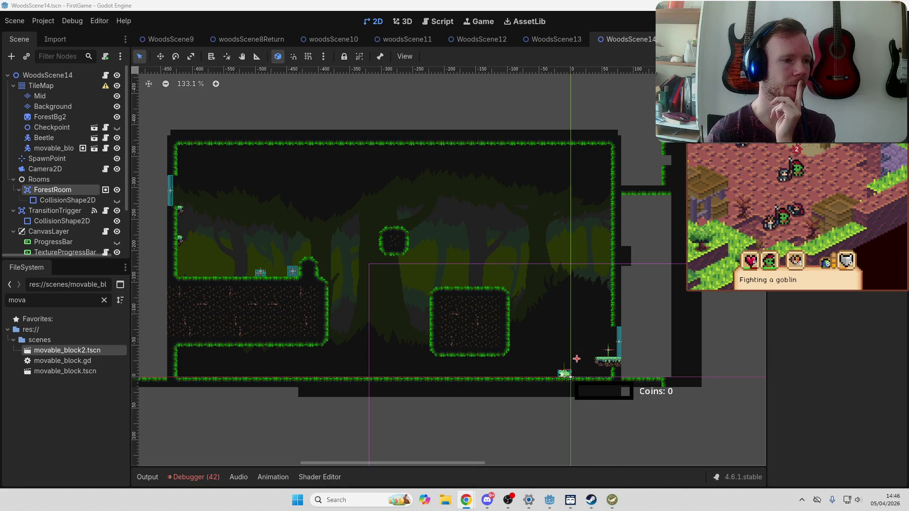
Frame the WoodsScene14 level and select its Mid tile layer for editing
{"action": "left_click", "coordinate": [577, 359]}
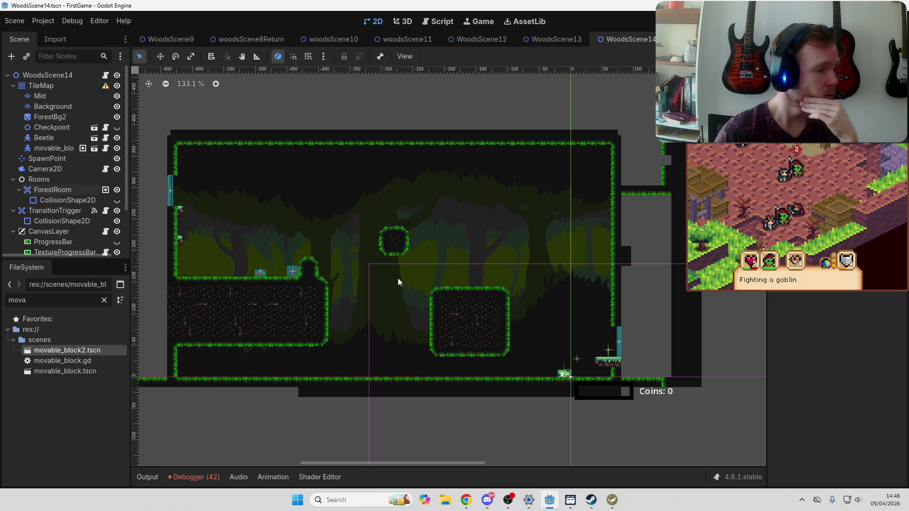
{"action": "left_click_drag", "start_coordinate": [363, 308], "coordinate": [409, 277]}
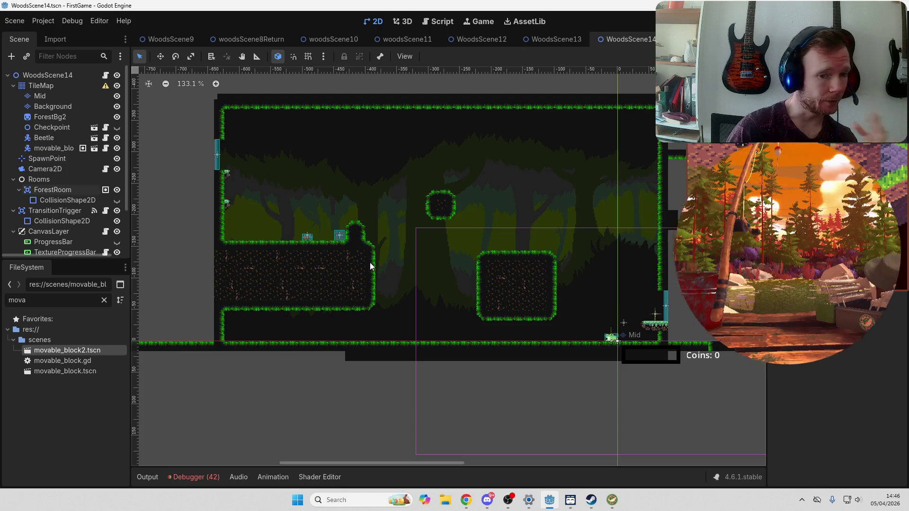
{"action": "left_click", "coordinate": [64, 73]}
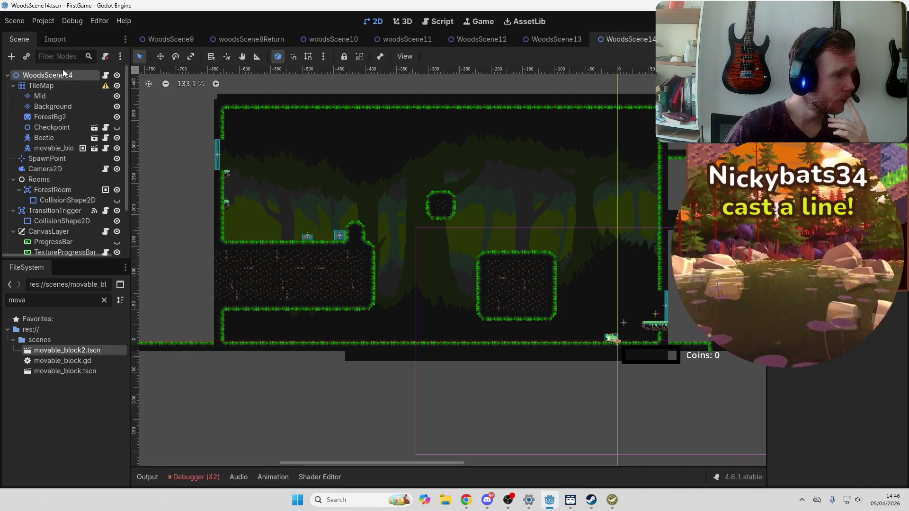
{"action": "left_click", "coordinate": [66, 95]}
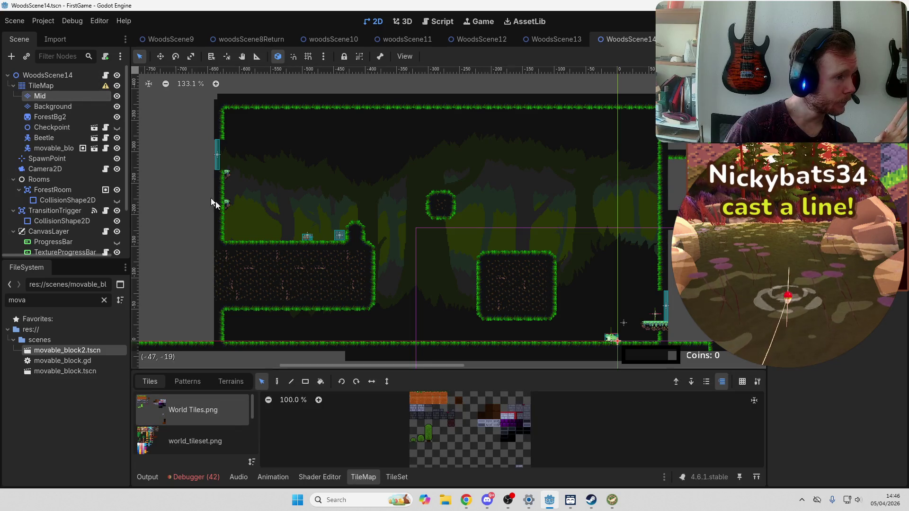
Erase the 2x2 tile block from the bump on the upper-left ledge
{"action": "left_click", "coordinate": [262, 382]}
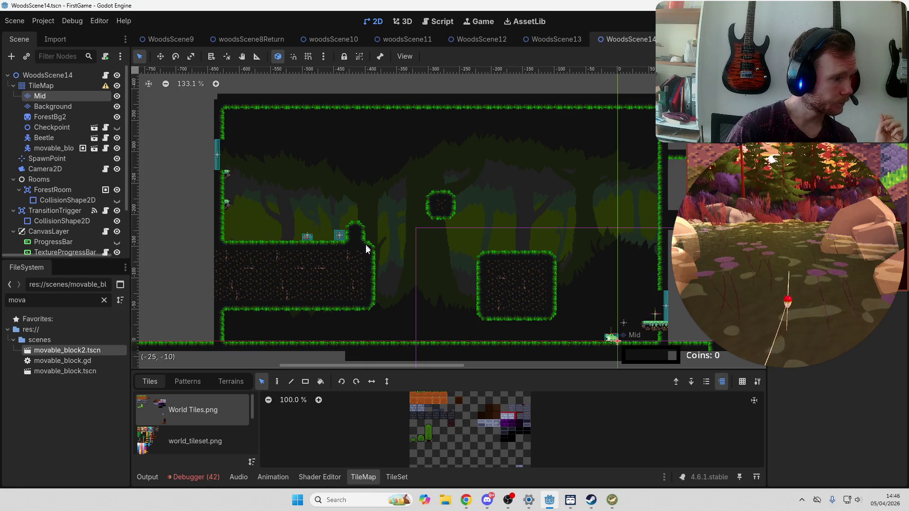
{"action": "left_click_drag", "start_coordinate": [349, 223], "coordinate": [362, 237]}
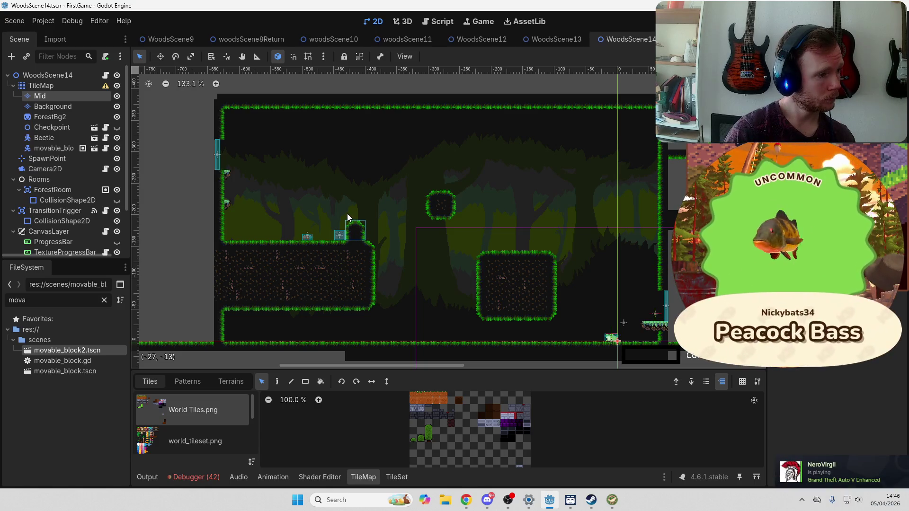
{"action": "key", "text": "Delete"}
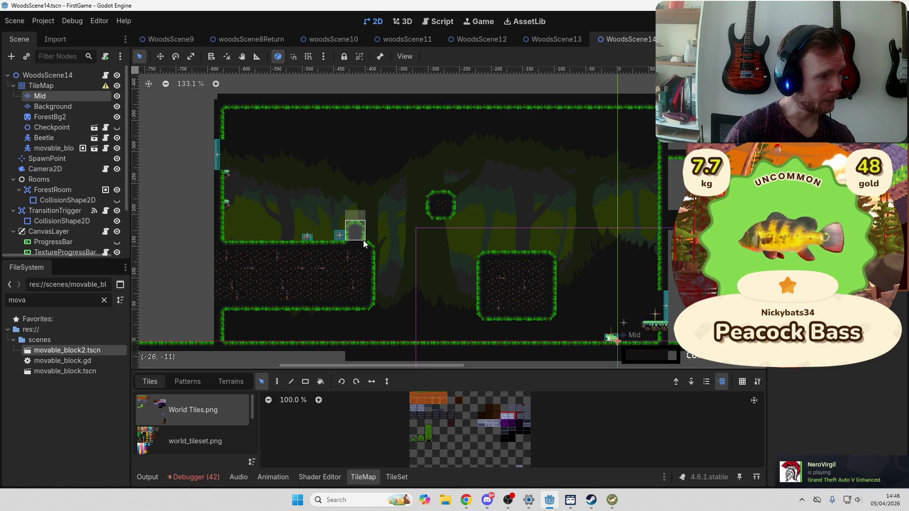
{"action": "mouse_move", "coordinate": [347, 221]}
{"action": "left_mouse_down"}
{"action": "mouse_move", "coordinate": [364, 250]}
{"action": "mouse_move", "coordinate": [368, 243]}
{"action": "left_mouse_up"}
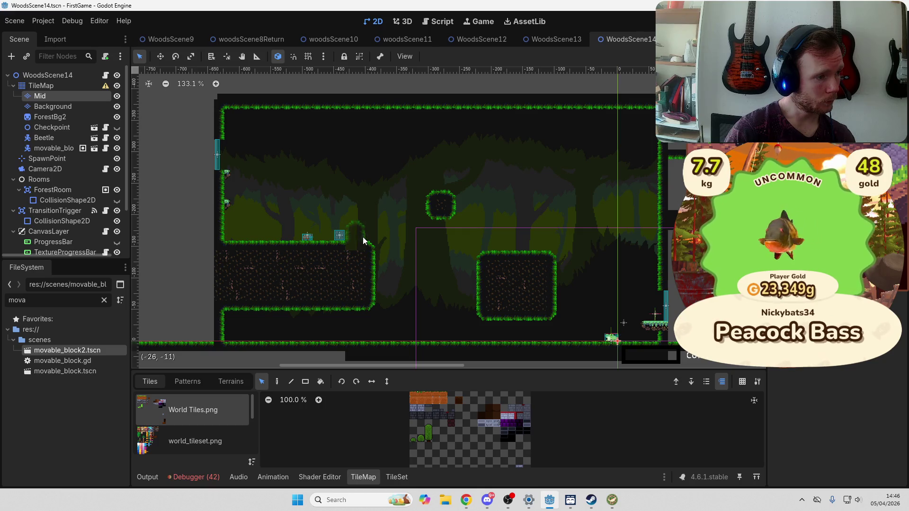
{"action": "left_click", "coordinate": [413, 252]}
Choose a tile from the SheetB.png tile source to paint with
{"action": "left_click", "coordinate": [194, 441]}
{"action": "scroll", "coordinate": [199, 438], "scroll_direction": "down", "scroll_amount": 3}
{"action": "left_click", "coordinate": [207, 454]}
{"action": "scroll", "coordinate": [457, 433], "scroll_direction": "up", "scroll_amount": 3}
{"action": "scroll", "coordinate": [426, 440], "scroll_direction": "down", "scroll_amount": 2}
{"action": "left_click", "coordinate": [414, 447]}
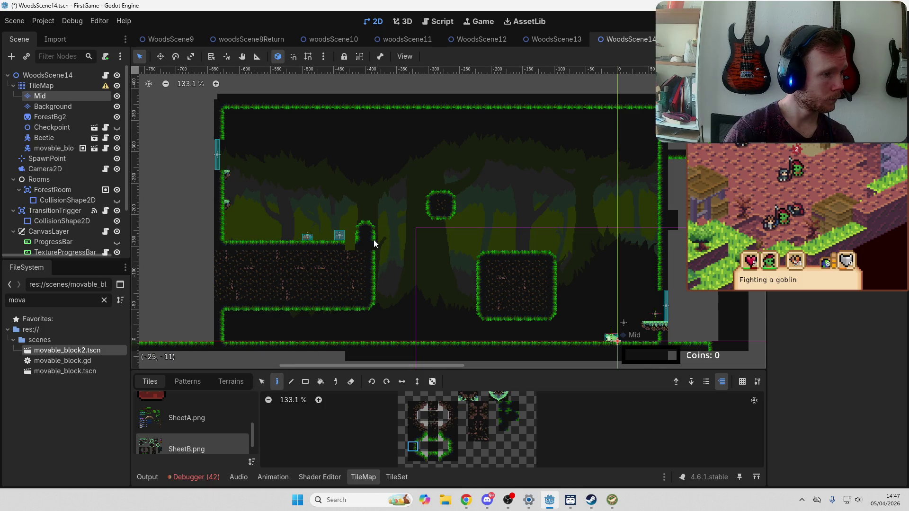
Extend the ledge column upward with SheetB pillar tiles and save WoodsScene14
{"action": "left_click", "coordinate": [355, 263], "text": "ctrl"}
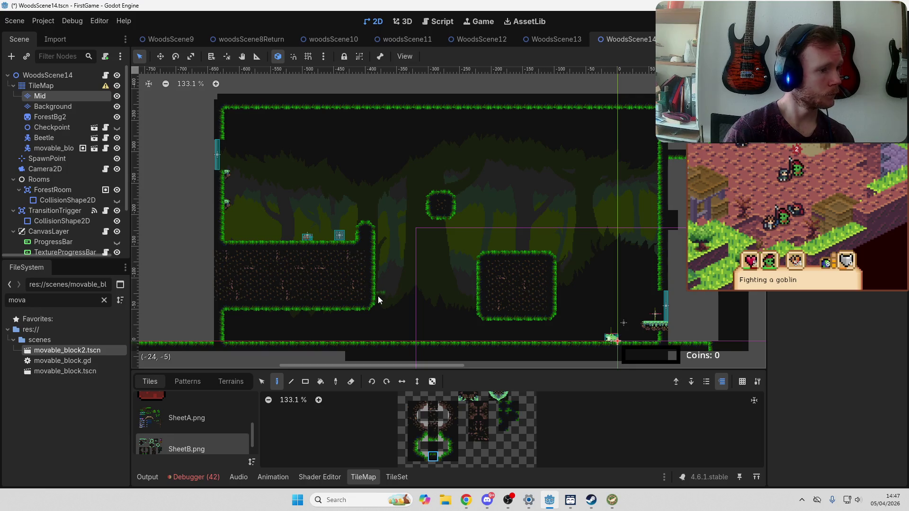
{"action": "key", "text": "ctrl+s"}
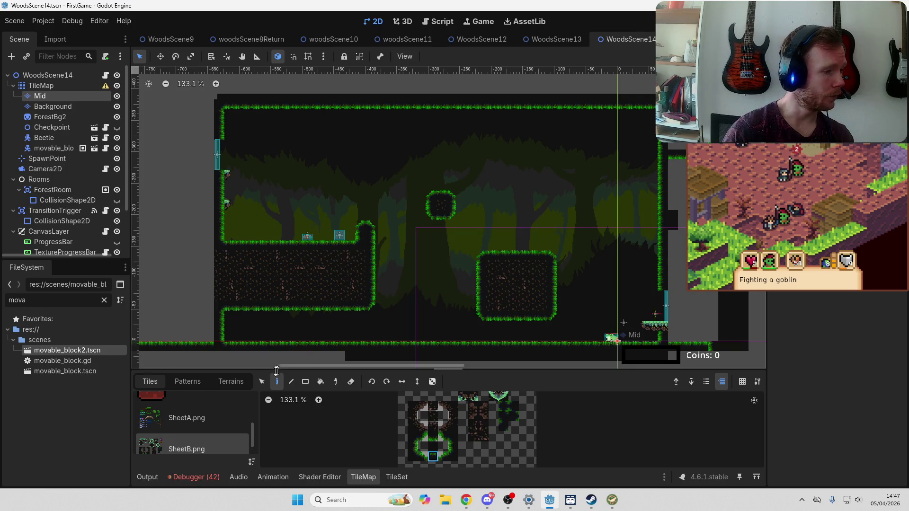
{"action": "key", "text": "s"}
{"action": "left_click_drag", "start_coordinate": [359, 240], "coordinate": [371, 247]}
{"action": "left_click", "coordinate": [373, 249]}
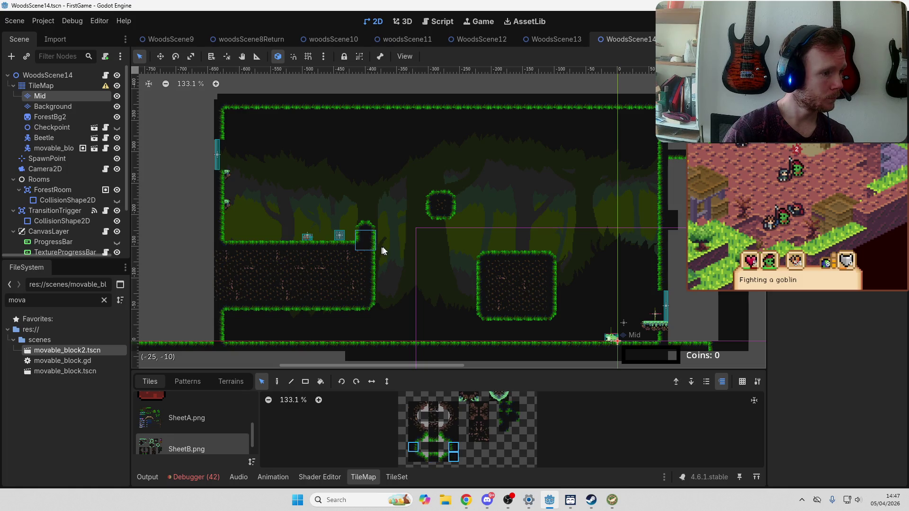
{"action": "left_click_drag", "start_coordinate": [361, 226], "coordinate": [361, 226]}
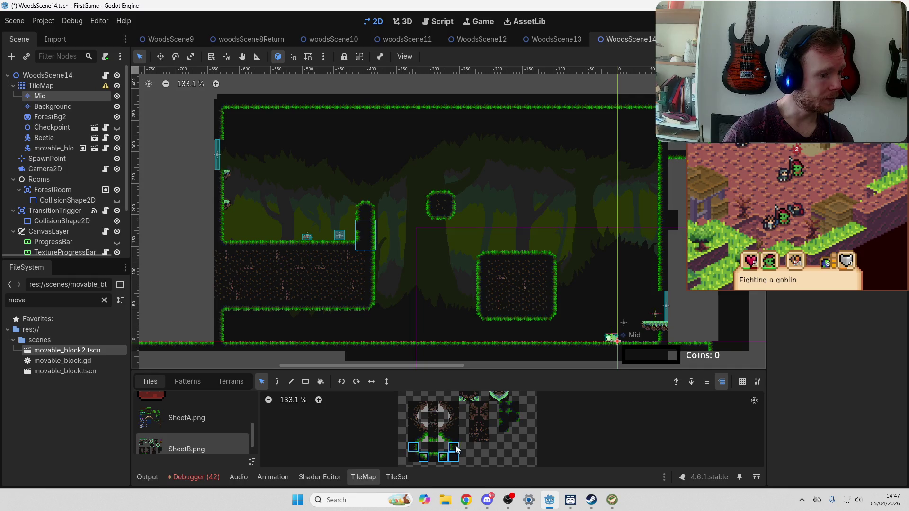
{"action": "left_click", "coordinate": [276, 381]}
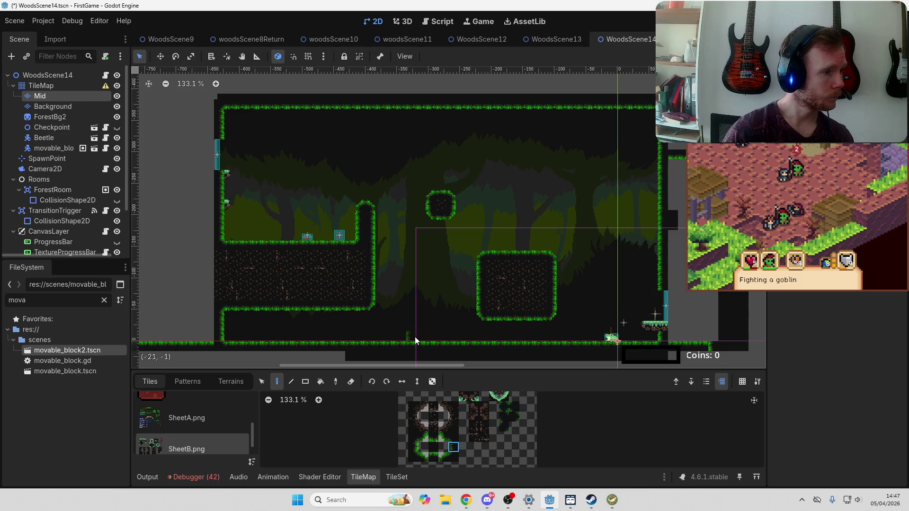
{"action": "key", "text": "ctrl+s"}
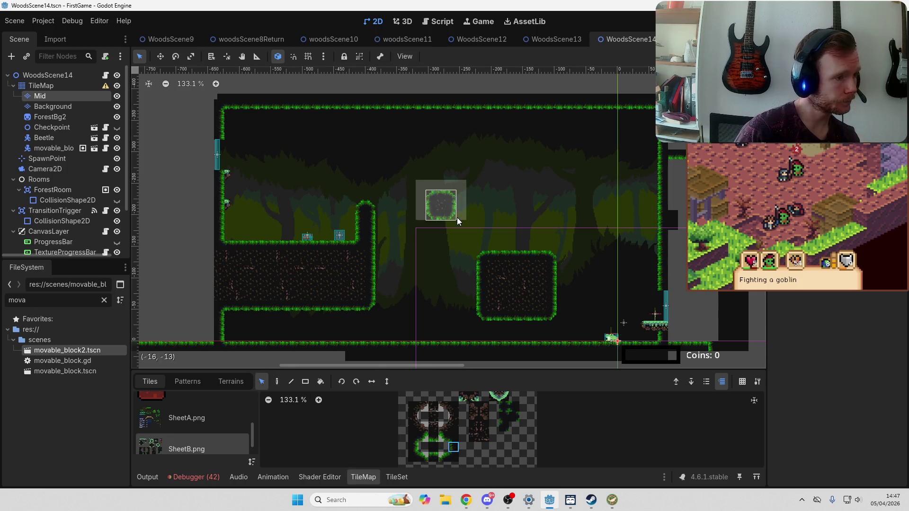
Reuse a tile of the small floating grass block above the left ledge, then save and run the project
{"action": "left_click_drag", "start_coordinate": [457, 218], "coordinate": [457, 218]}
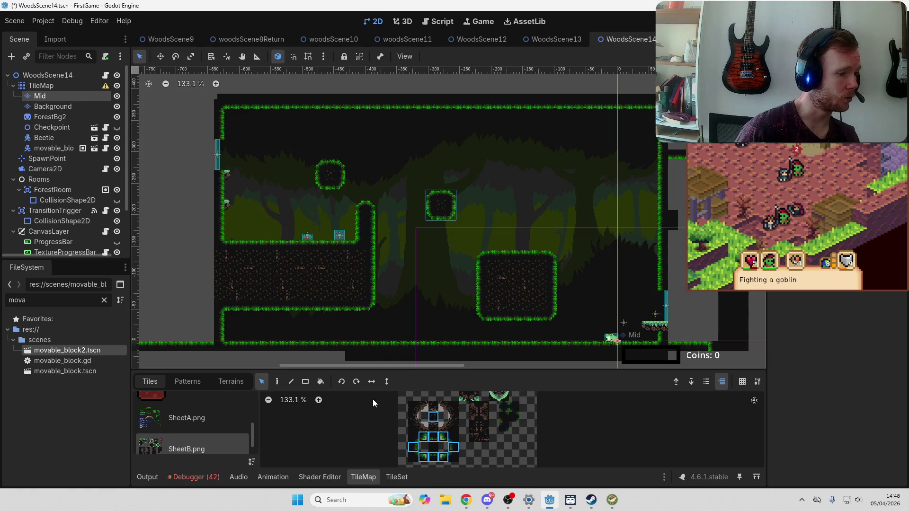
{"action": "left_click", "coordinate": [434, 439]}
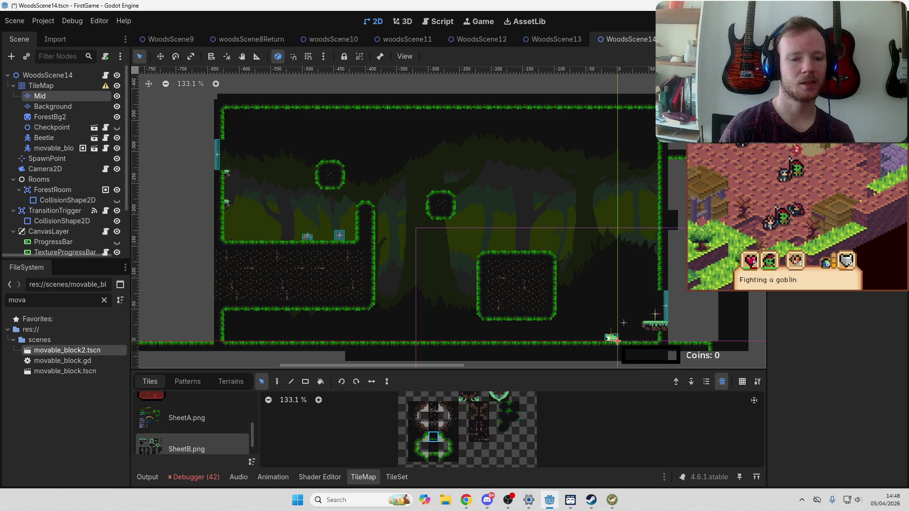
{"action": "key", "text": "alt+Tab"}
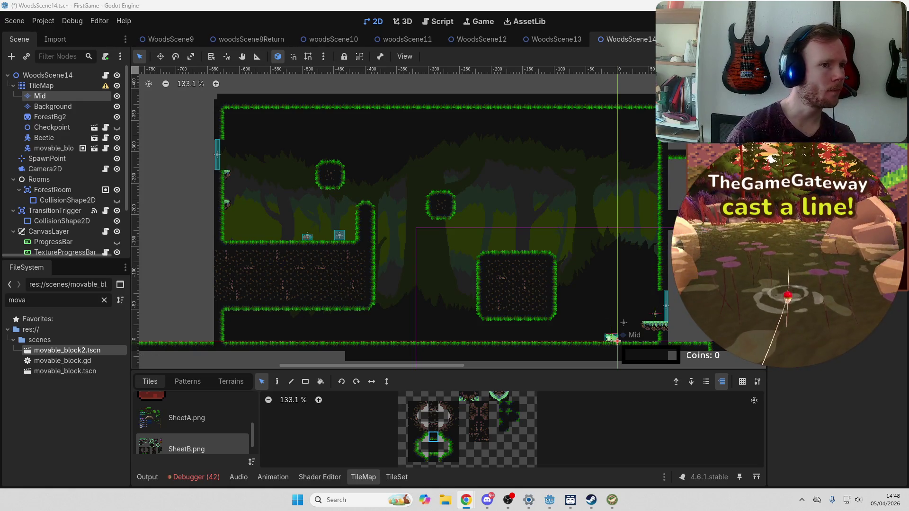
{"action": "key", "text": "F5"}
Turn on Fullscreen in the game's Options and start the game
{"action": "left_click", "coordinate": [447, 267]}
{"action": "left_click", "coordinate": [397, 275]}
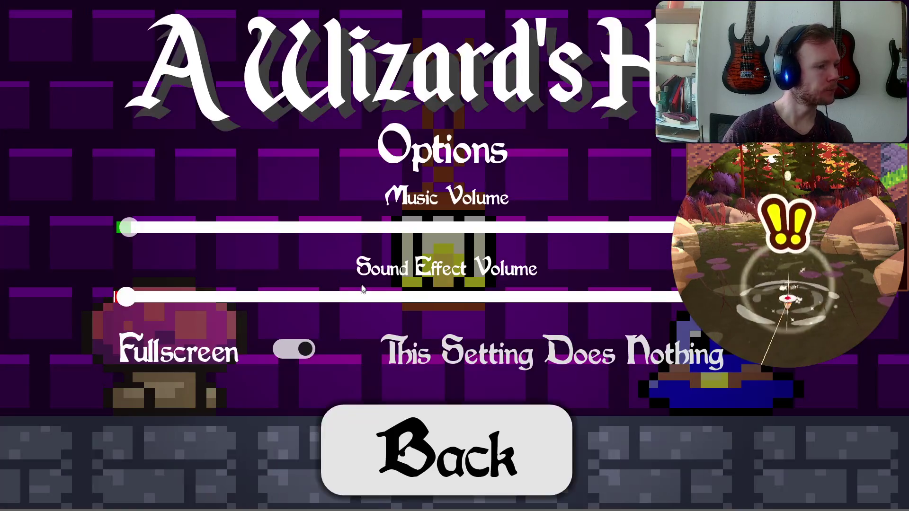
{"action": "left_click", "coordinate": [440, 473]}
{"action": "left_click", "coordinate": [455, 222]}
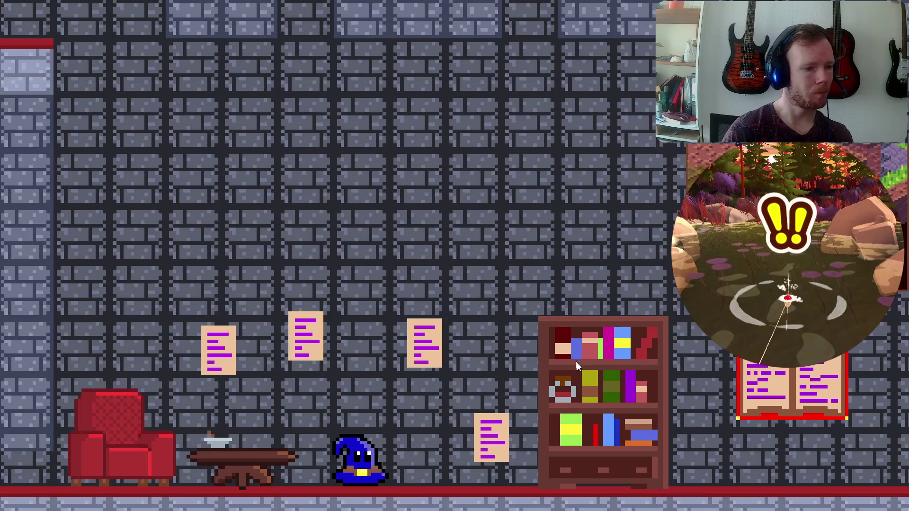
Walk the wizard through the castle halls, collect the coin above the shield, and climb the steps
{"action": "key", "text": "space"}
{"action": "key", "text": "Left"}
{"action": "key", "text": "Right"}
{"action": "key", "text": "Left"}
{"action": "key", "text": "f"}
{"action": "key", "text": "Right"}
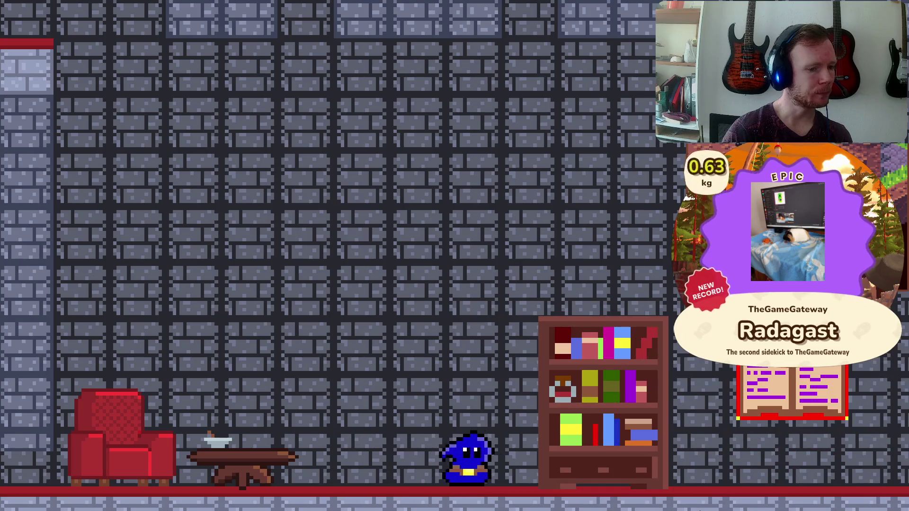
{"action": "key", "text": "Right"}
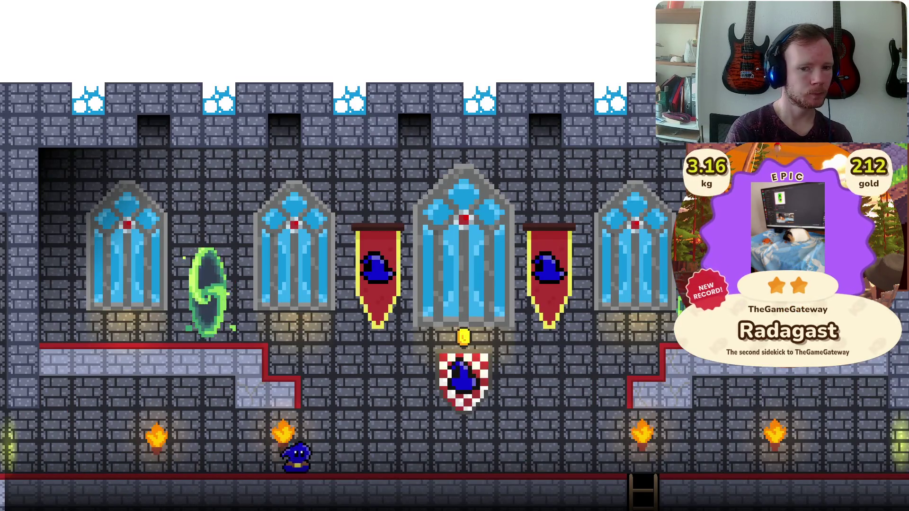
{"action": "key", "text": "Right"}
{"action": "key", "text": "space"}
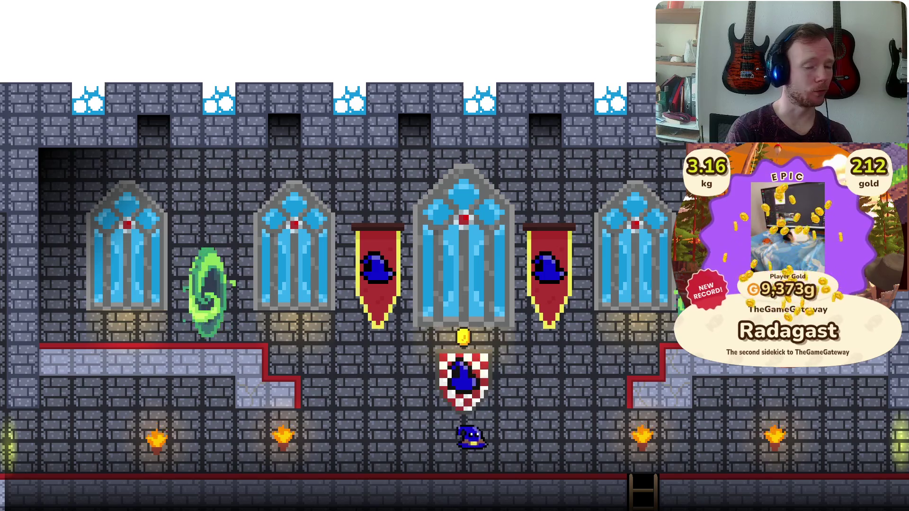
{"action": "key", "text": "Right"}
{"action": "key", "text": "space"}
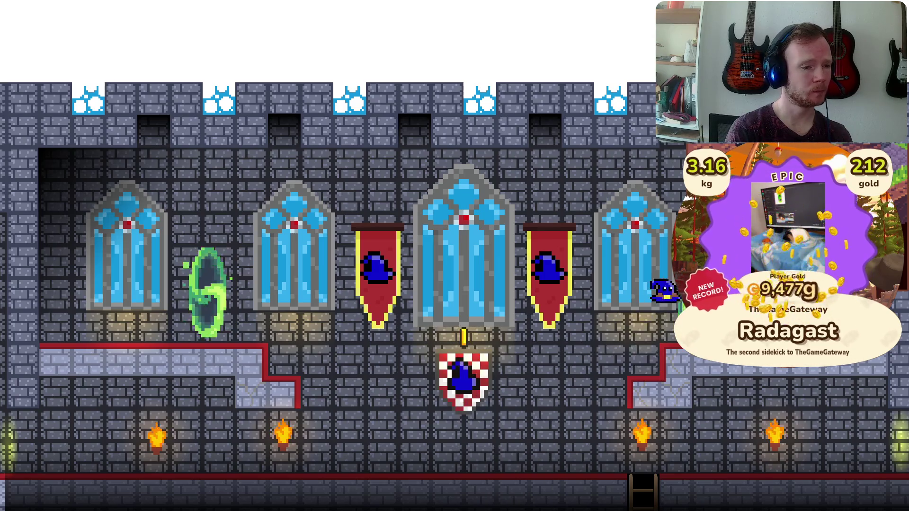
Jump across the forest room's grass platforms and leave through its left exit
{"action": "key", "text": "Left"}
{"action": "key", "text": "space"}
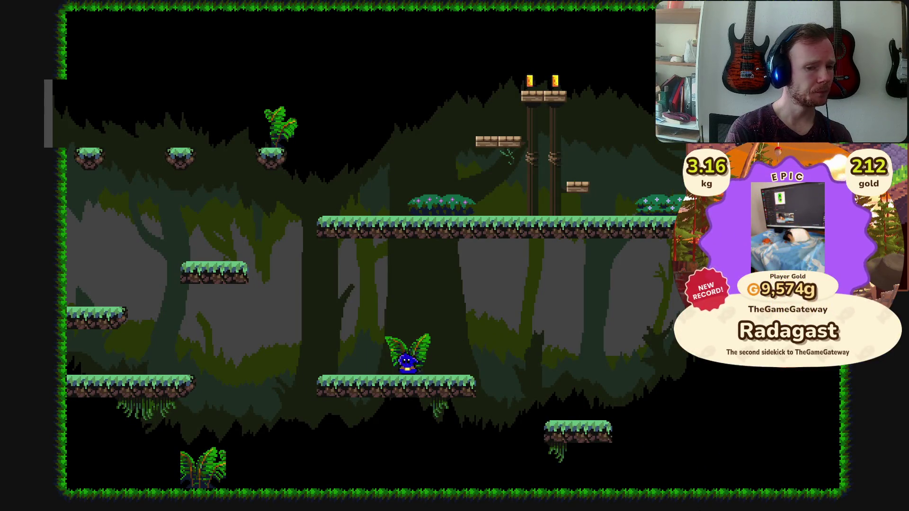
{"action": "key", "text": "space"}
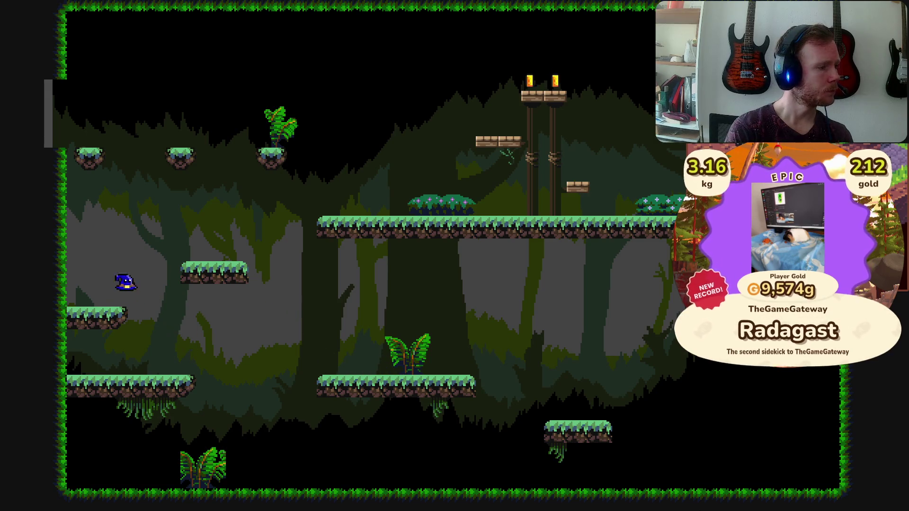
{"action": "key", "text": "Right"}
{"action": "key", "text": "space"}
{"action": "key", "text": "Right"}
{"action": "key", "text": "Left"}
{"action": "key", "text": "space"}
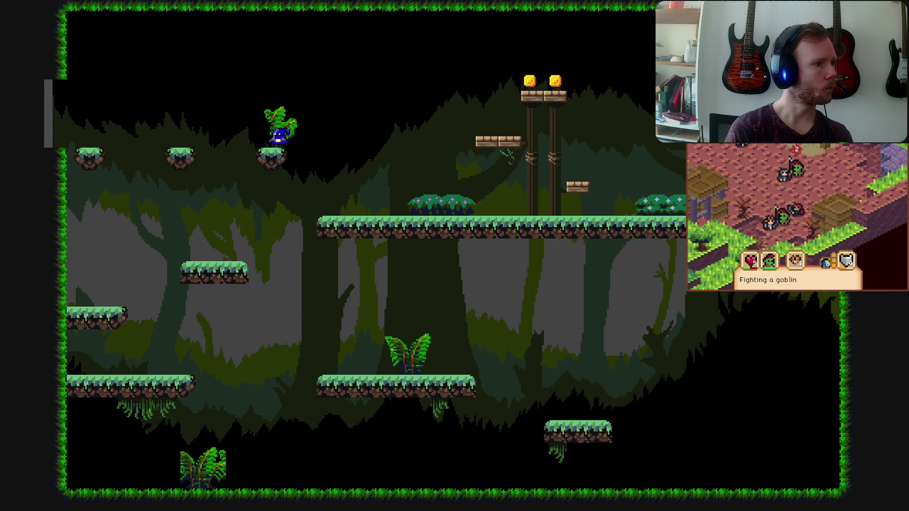
{"action": "key", "text": "Left"}
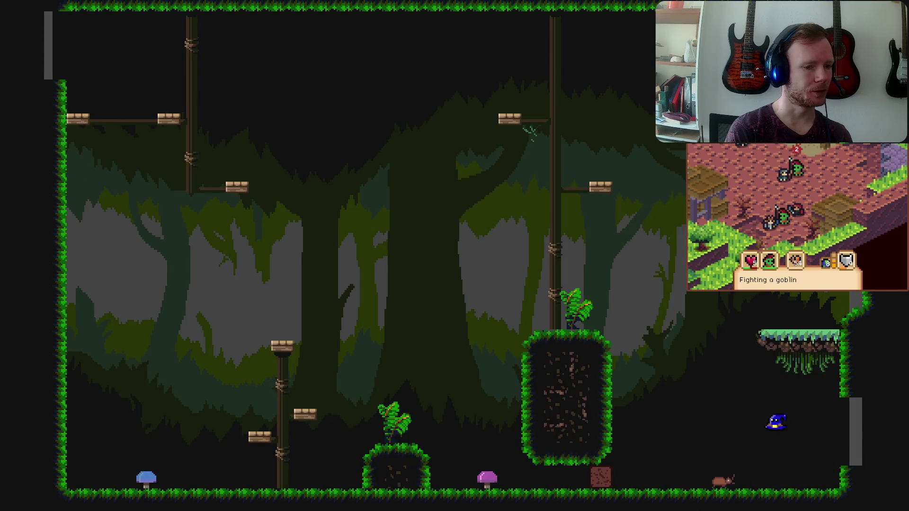
Push the dirt crate against the right wall and walk left toward the purple mushroom
{"action": "key", "text": "Left"}
{"action": "key", "text": "Right"}
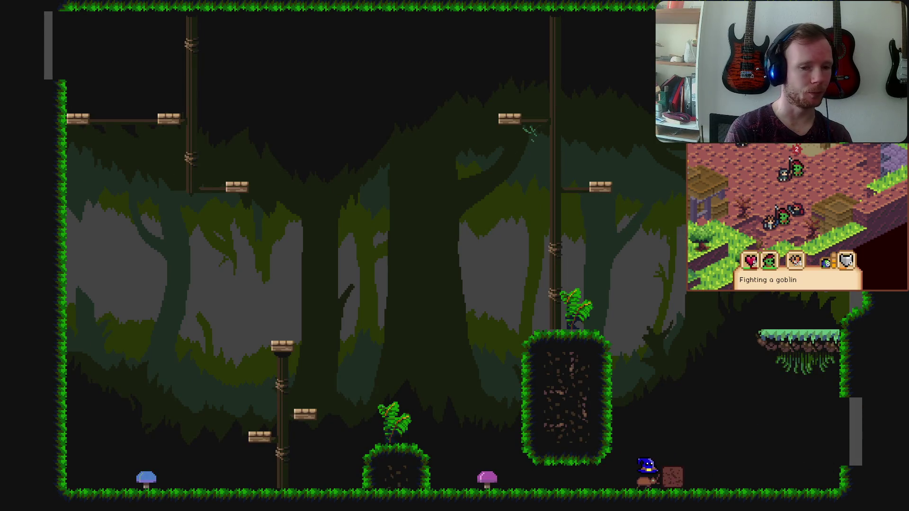
{"action": "key", "text": "Right"}
{"action": "key", "text": "Left"}
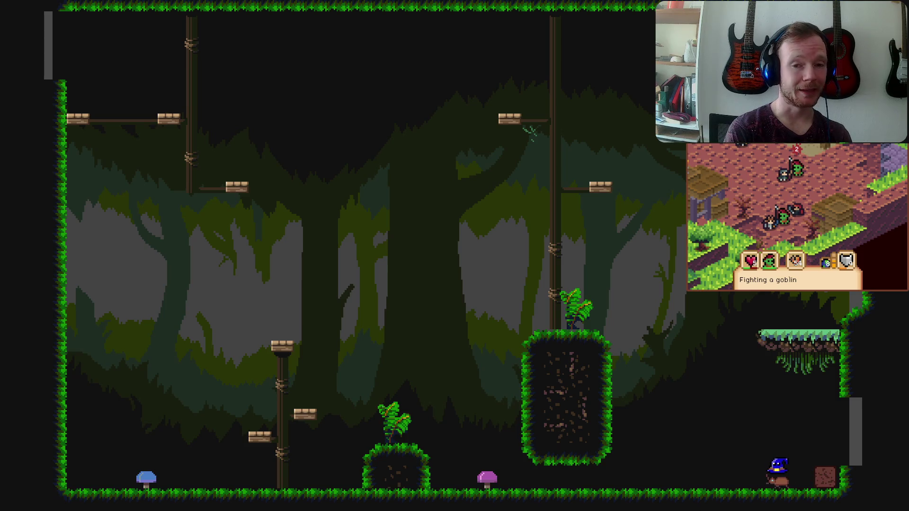
{"action": "key", "text": "Left"}
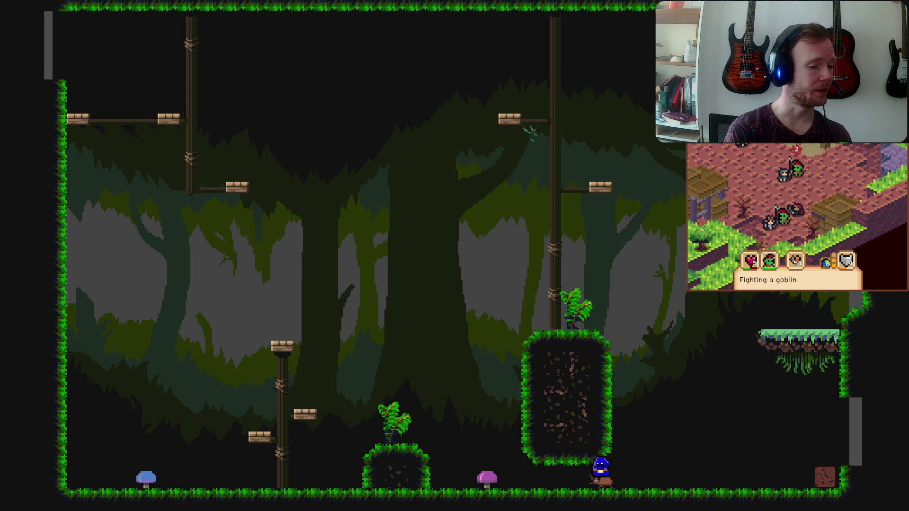
{"action": "key", "text": "Left"}
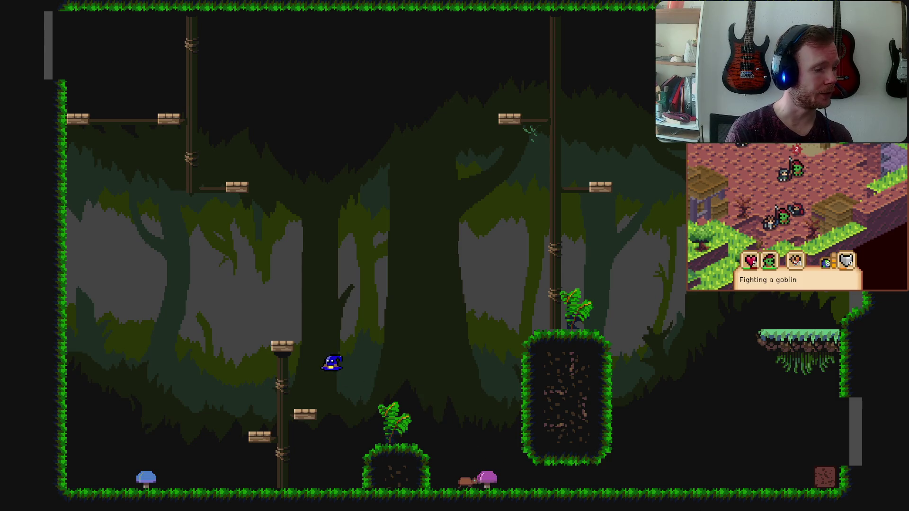
Jump off the wooden platform, hop over the grass block, and exit into the cave room
{"action": "key", "text": "space"}
{"action": "key", "text": "Right"}
{"action": "key", "text": "Right"}
{"action": "key", "text": "space"}
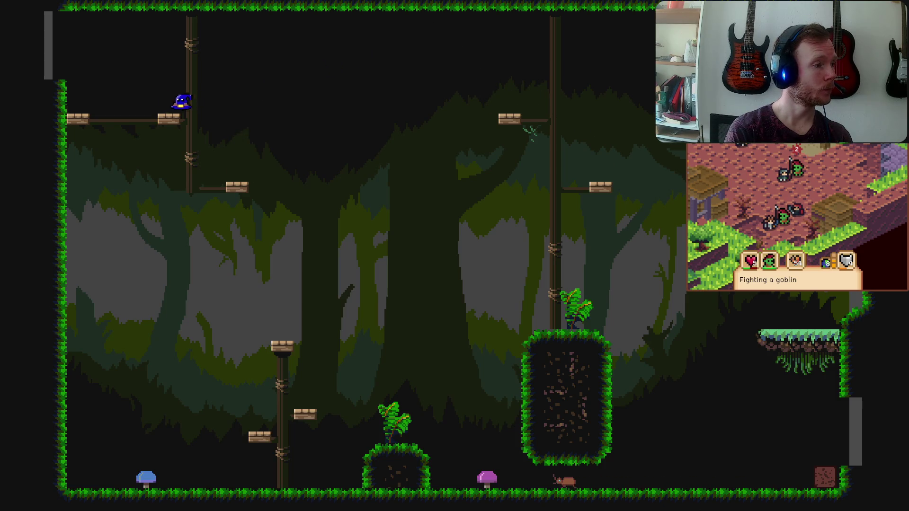
{"action": "key", "text": "Left"}
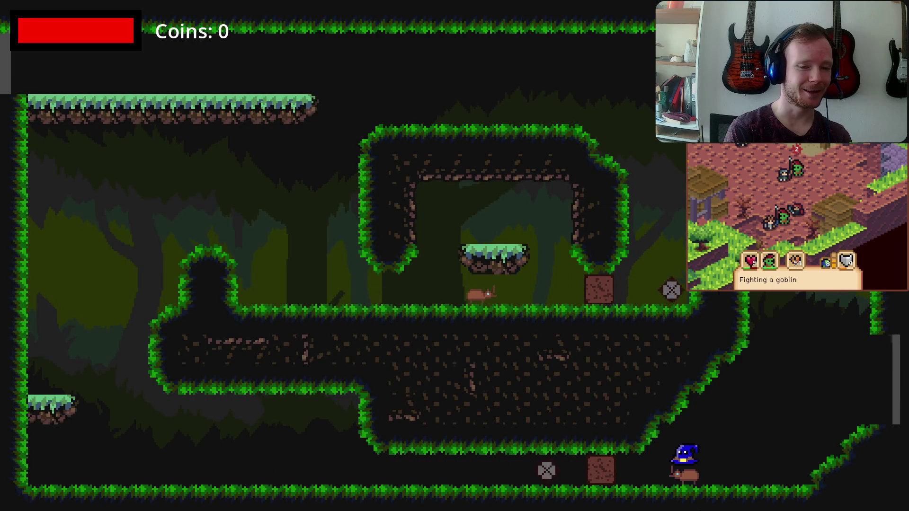
Push the crate, ride the beetle, and climb via the rock arch to the upper-left platform
{"action": "key", "text": "Right"}
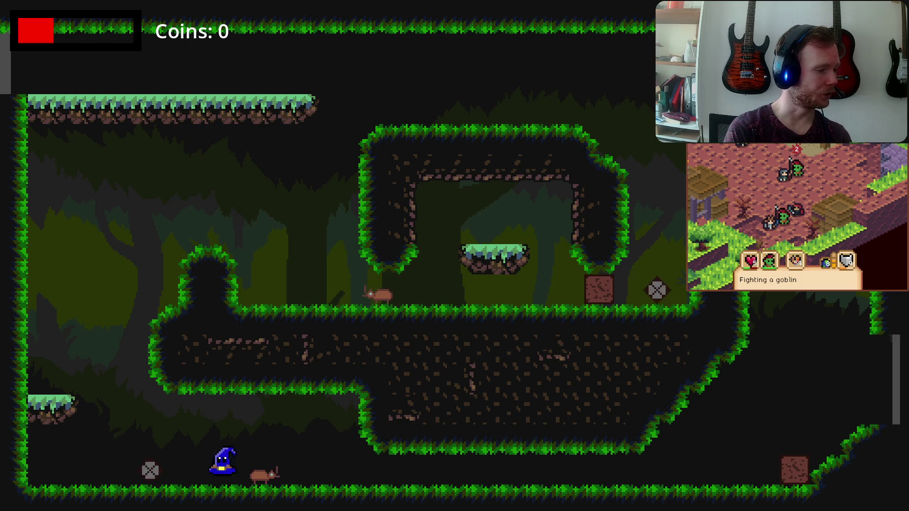
{"action": "key", "text": "space"}
{"action": "key", "text": "space"}
{"action": "key", "text": "Right"}
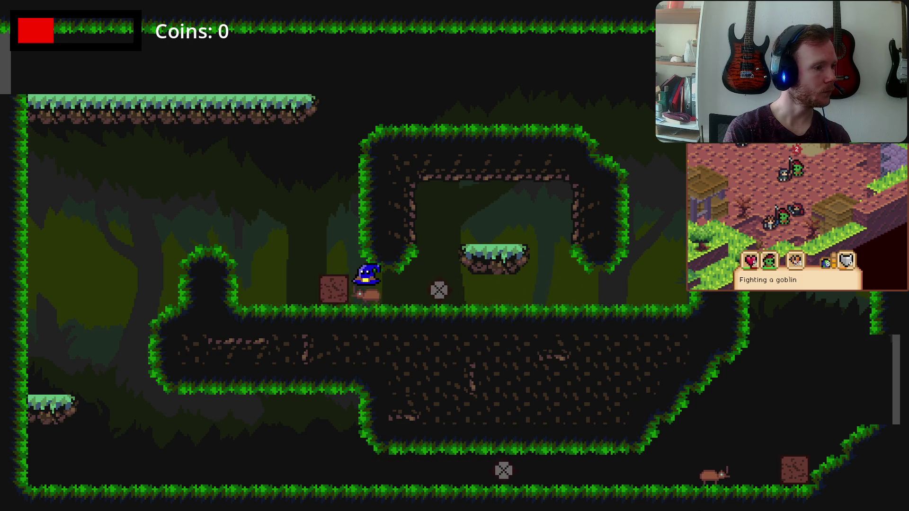
{"action": "key", "text": "Left"}
{"action": "key", "text": "Right"}
{"action": "key", "text": "Up"}
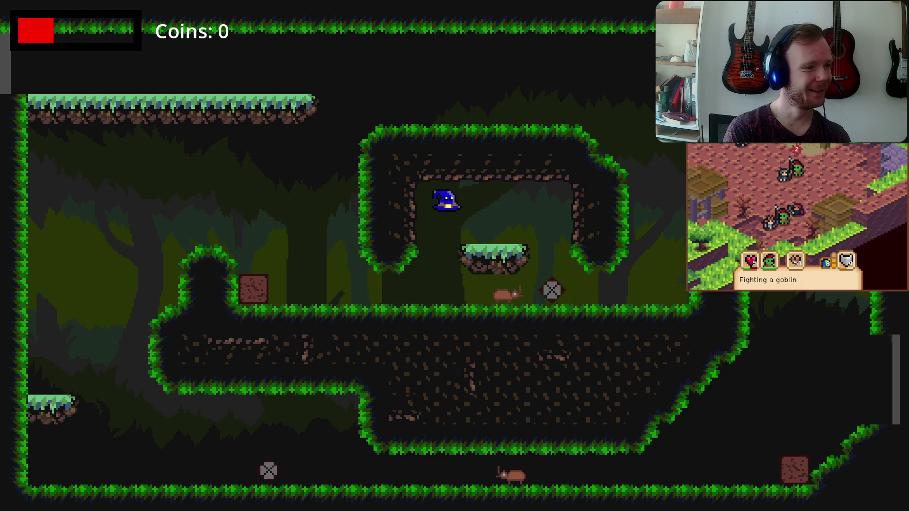
{"action": "key", "text": "Right"}
{"action": "key", "text": "Right"}
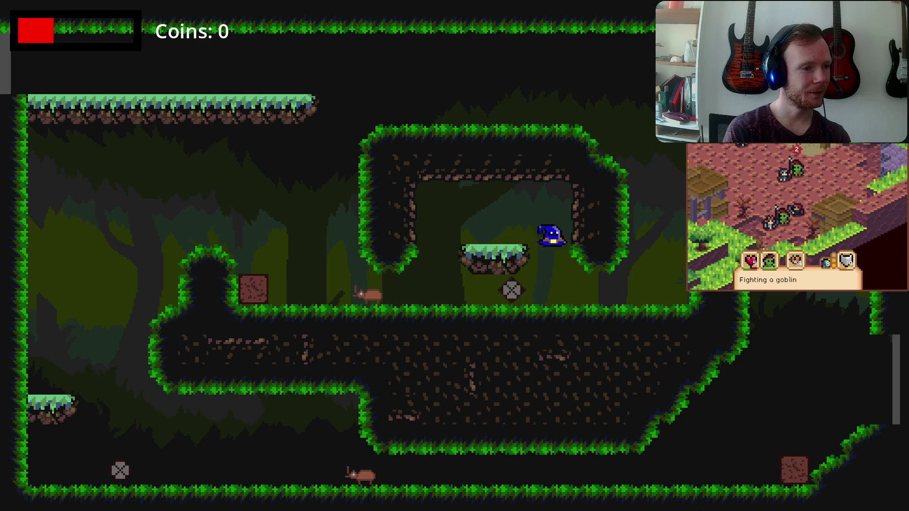
{"action": "key", "text": "Up"}
{"action": "key", "text": "Left"}
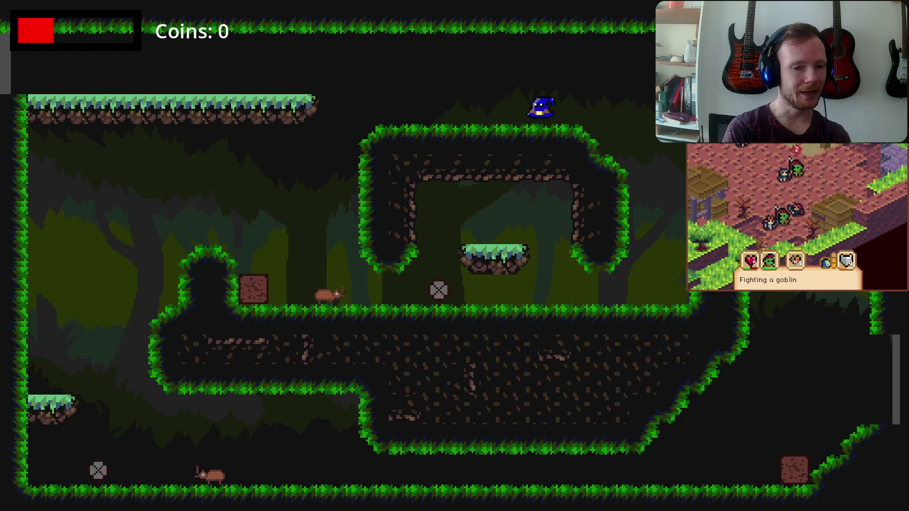
{"action": "key", "text": "Left"}
{"action": "key", "text": "Up"}
In the next room, descend the platforms, knock over the crate column, and jump off the rat
{"action": "key", "text": "Left"}
{"action": "key", "text": "Up"}
{"action": "key", "text": "Left"}
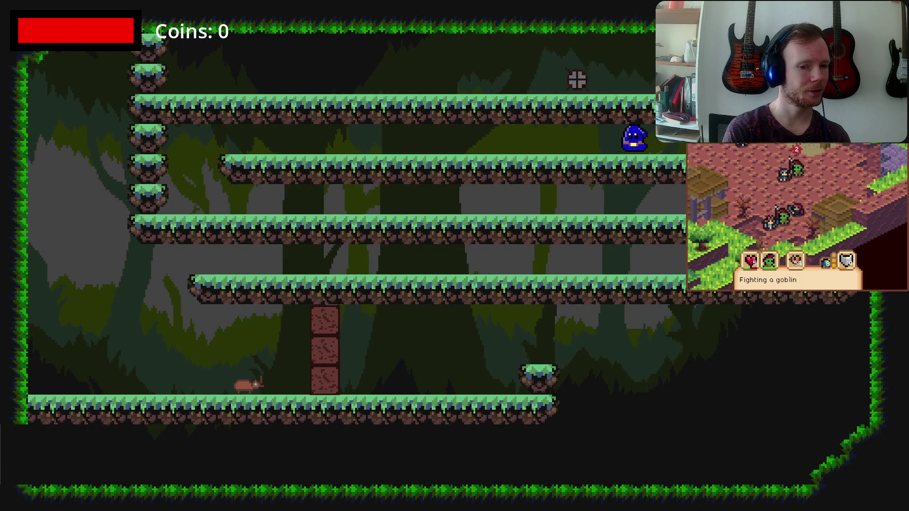
{"action": "key", "text": "Left"}
{"action": "key", "text": "Right"}
{"action": "key", "text": "Right"}
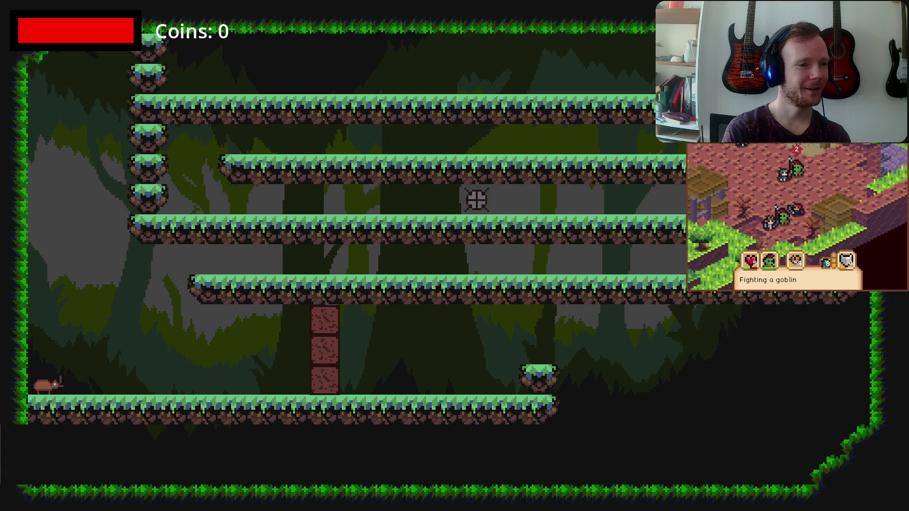
{"action": "key", "text": "Left"}
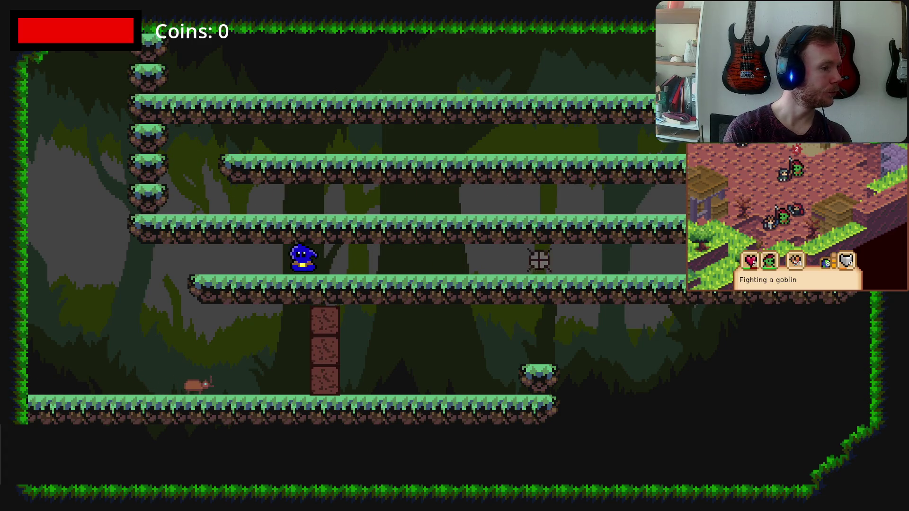
{"action": "key", "text": "Right"}
{"action": "key", "text": "Left"}
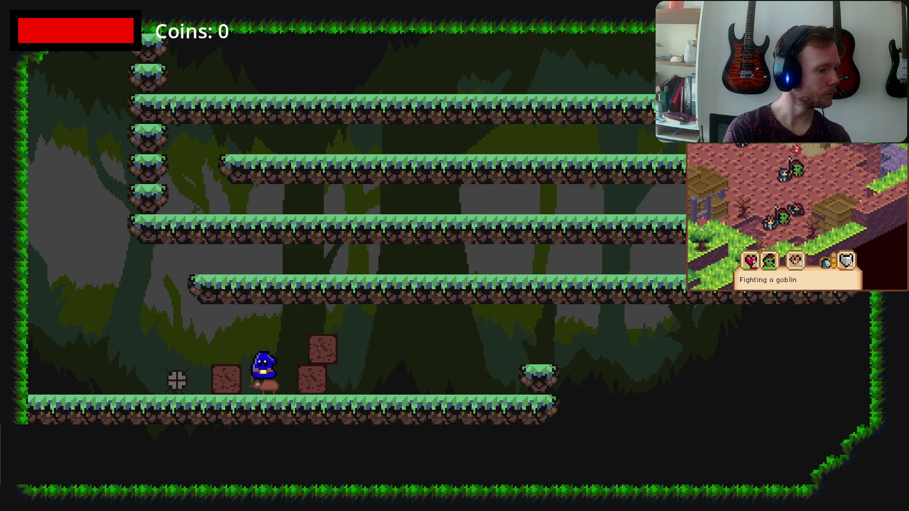
{"action": "key", "text": "Left"}
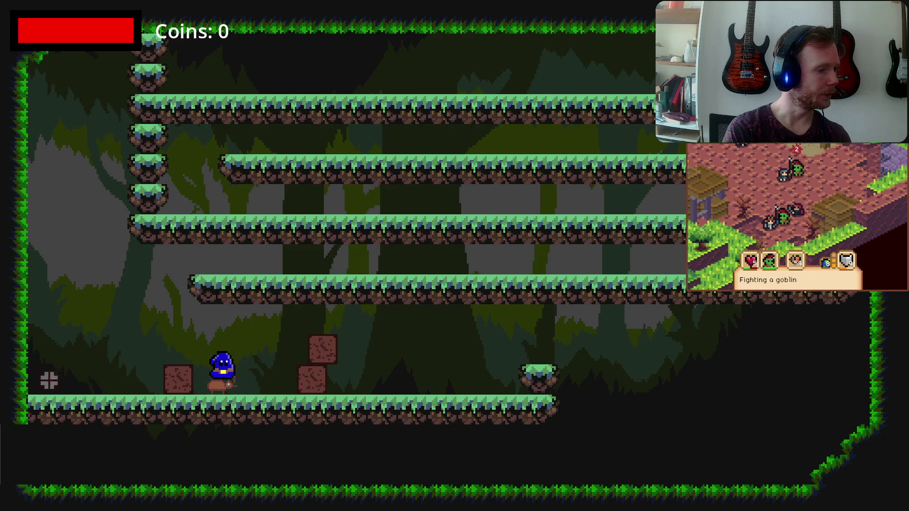
{"action": "key", "text": "Up"}
{"action": "key", "text": "Right"}
Drop to the floor, climb over the mound in the following room, and exit left
{"action": "key", "text": "Left"}
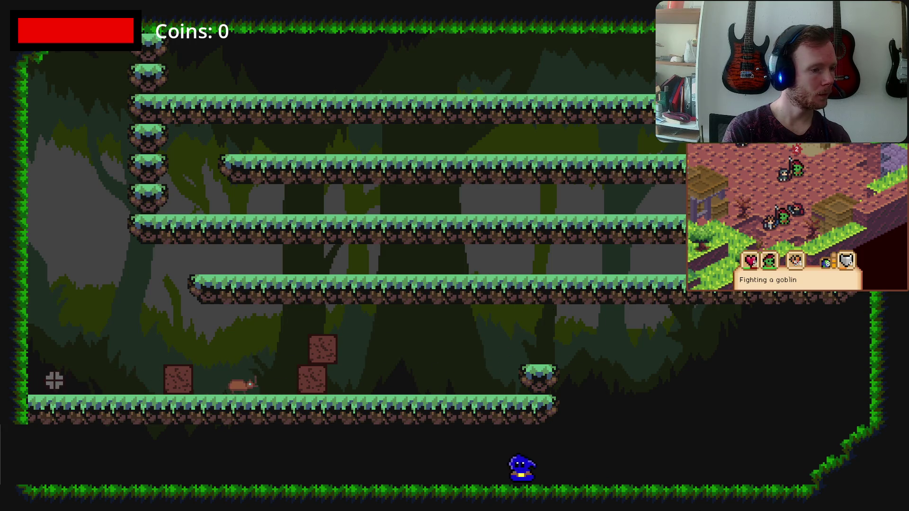
{"action": "key", "text": "Left"}
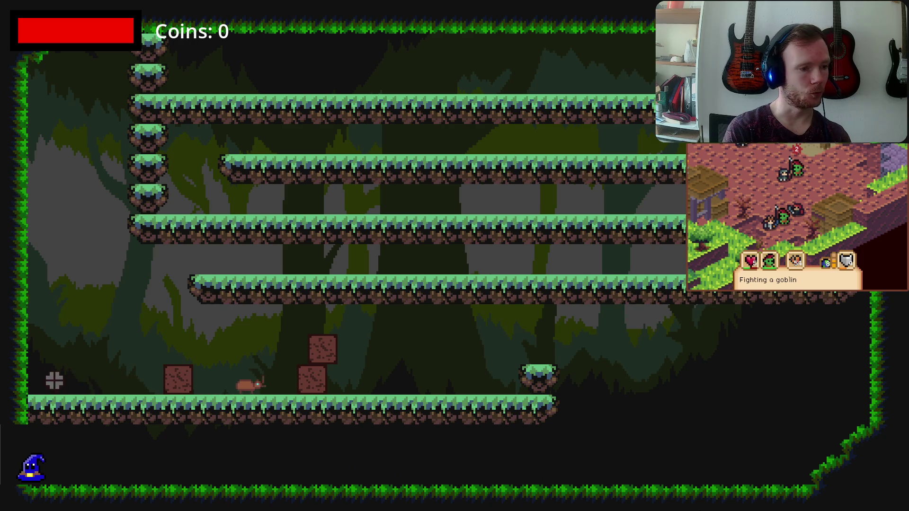
{"action": "key", "text": "Up"}
{"action": "key", "text": "Left"}
{"action": "key", "text": "Left"}
{"action": "key", "text": "Up"}
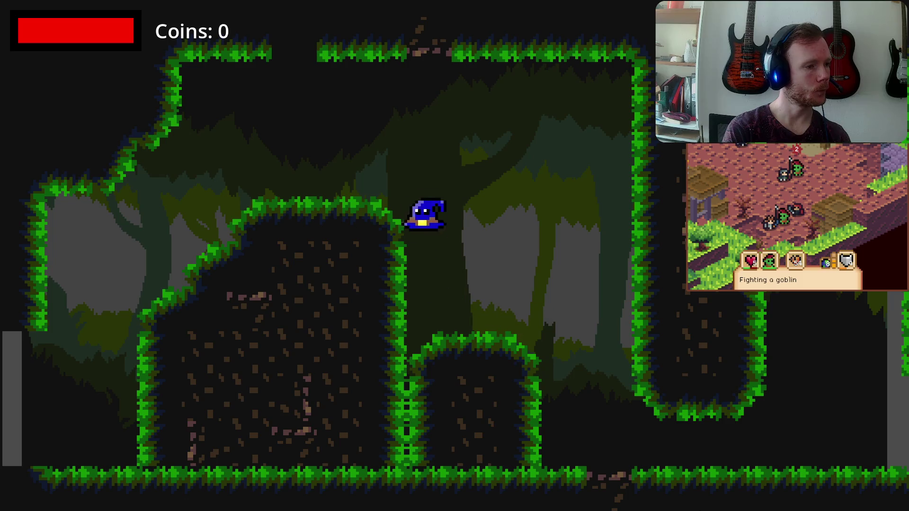
{"action": "key", "text": "Left"}
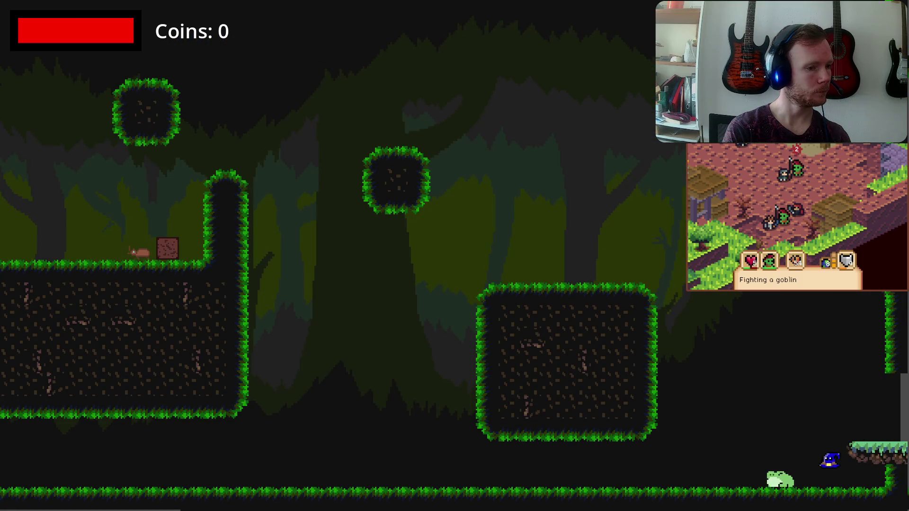
Ride the frog up around the mound, dismount, and close the running game
{"action": "key", "text": "Left"}
{"action": "key", "text": "Up"}
{"action": "key", "text": "Up"}
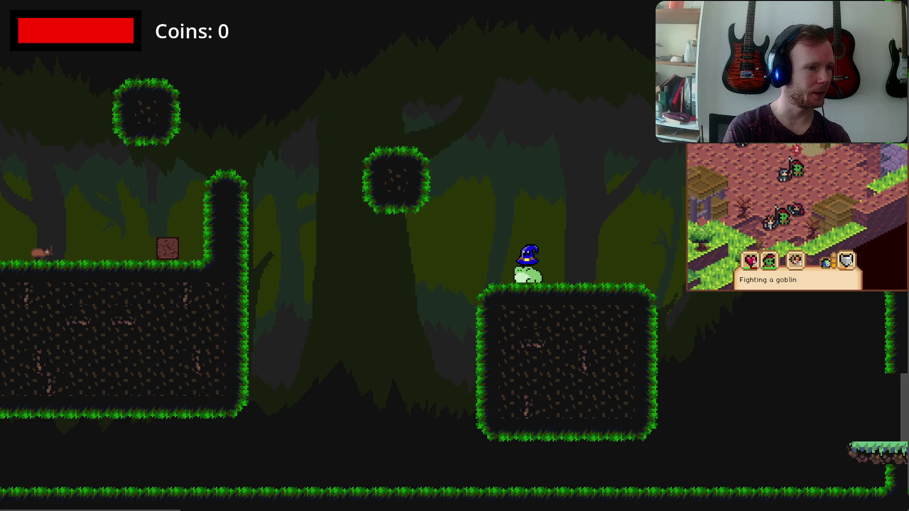
{"action": "key", "text": "Up"}
{"action": "key", "text": "Left"}
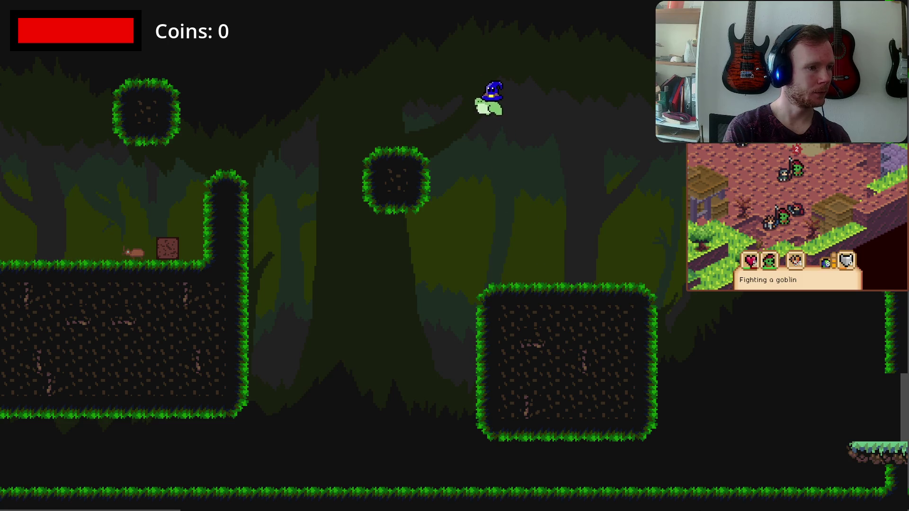
{"action": "key", "text": "Right"}
{"action": "key", "text": "Up"}
{"action": "key", "text": "Up"}
{"action": "key", "text": "Left"}
{"action": "key", "text": "Left"}
{"action": "key", "text": "Up"}
{"action": "key", "text": "Left"}
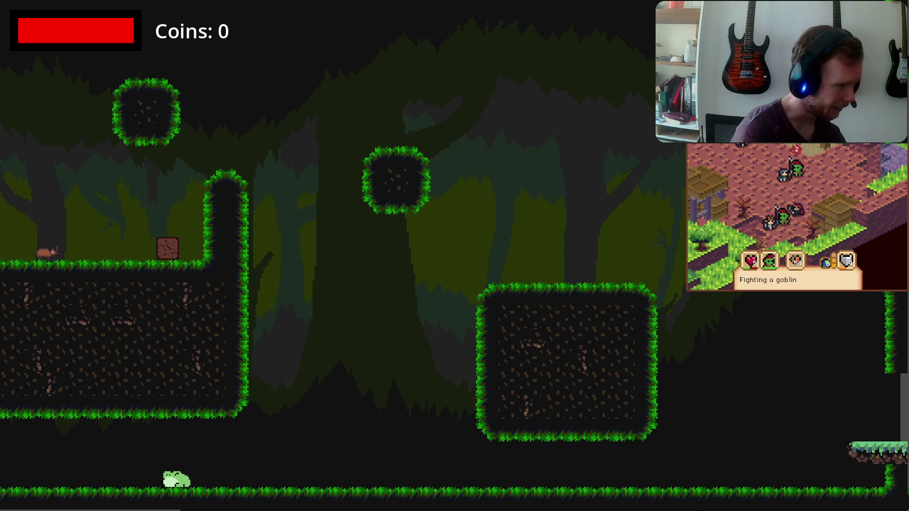
{"action": "key", "text": "alt+F4"}
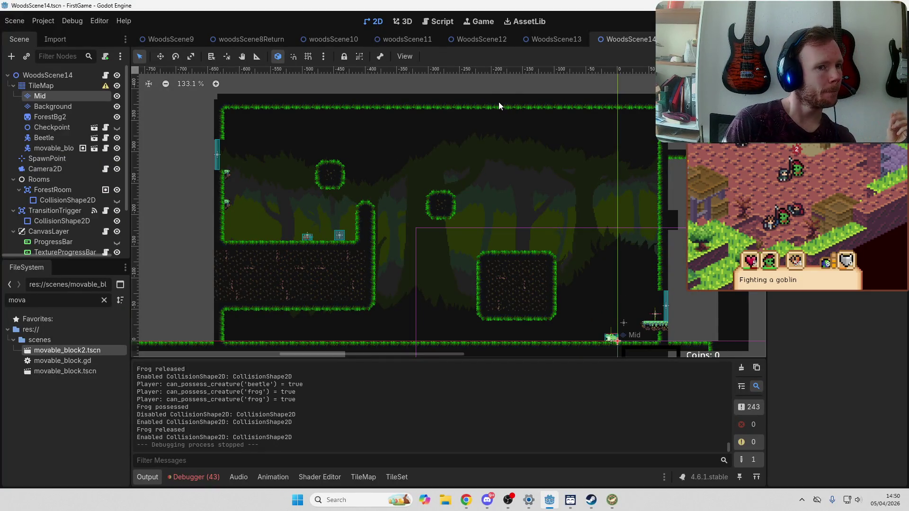
Bring up the main game scene, undo and redo its group edit, and show PlayerCamera.gd
{"action": "scroll", "coordinate": [398, 39], "scroll_direction": "up", "scroll_amount": 10}
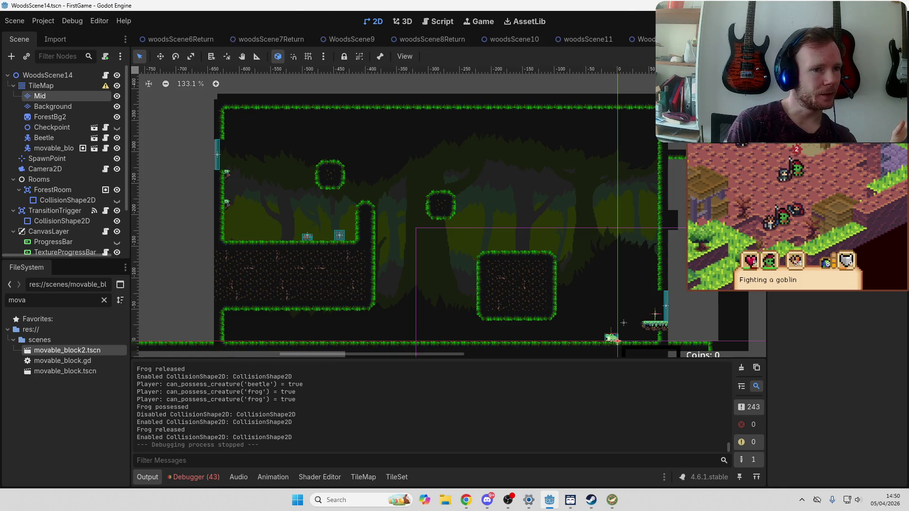
{"action": "scroll", "coordinate": [367, 39], "scroll_direction": "up", "scroll_amount": 2}
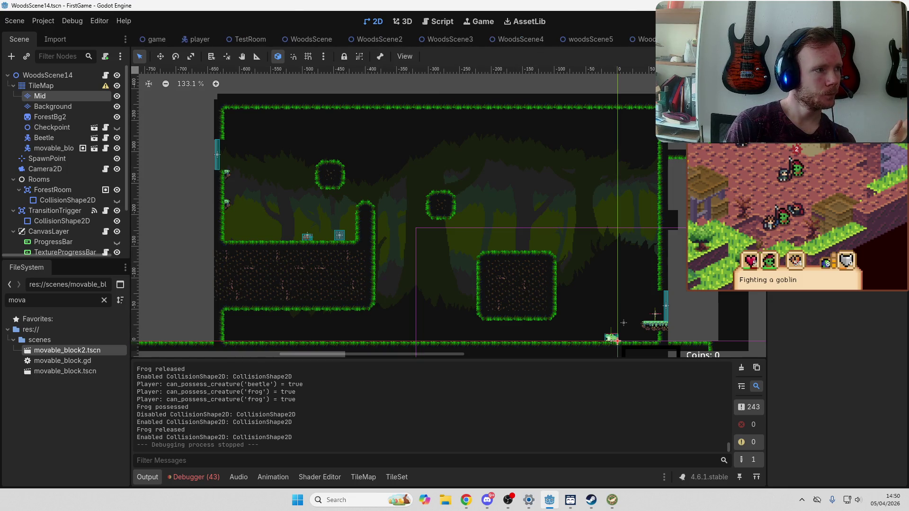
{"action": "left_click", "coordinate": [150, 38]}
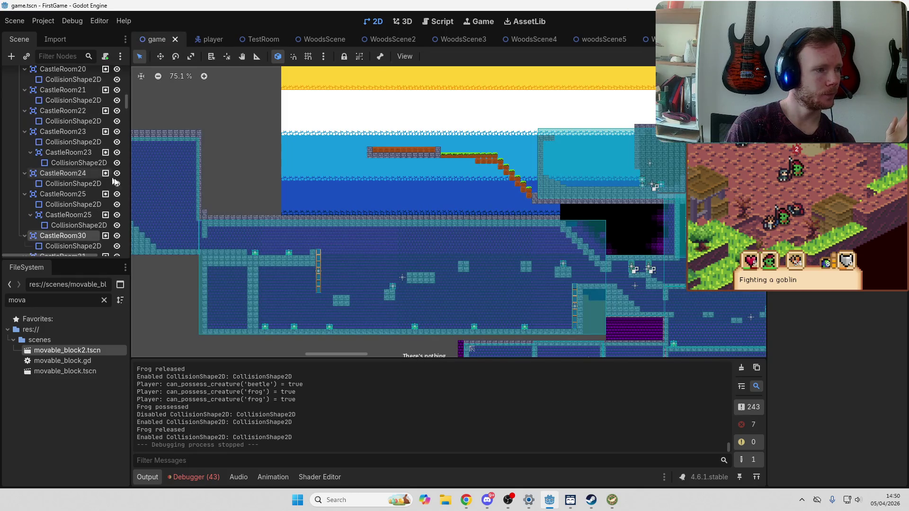
{"action": "key", "text": "ctrl+z"}
{"action": "key", "text": "ctrl+z"}
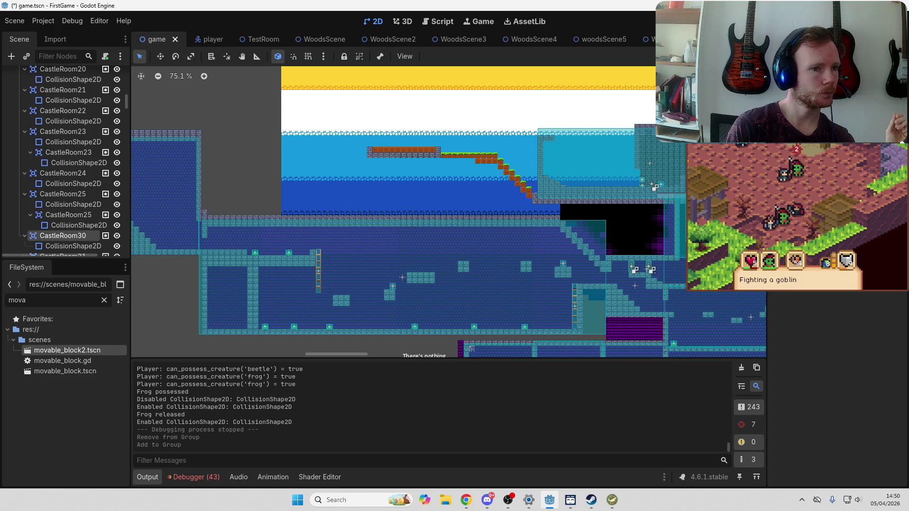
{"action": "left_click", "coordinate": [440, 21]}
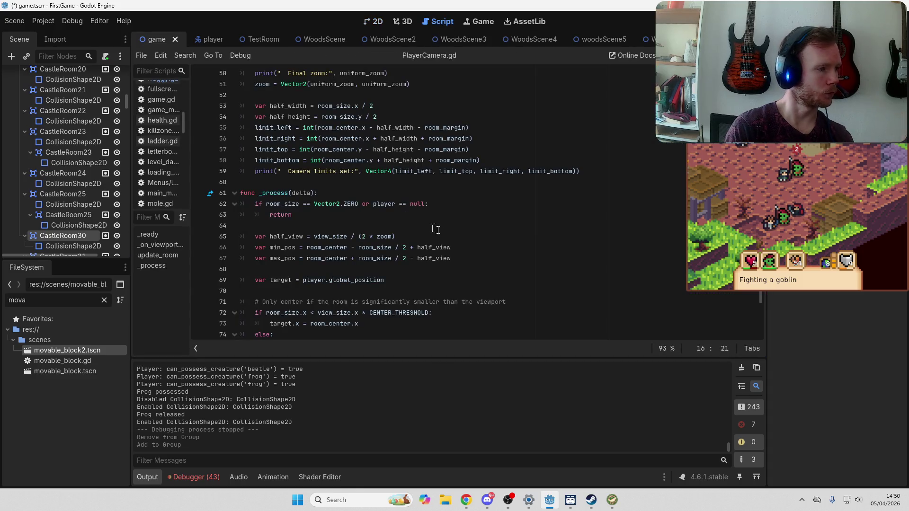
Search PlayerCamera.gd for 'room', then 'RoomA', finding no match
{"action": "left_click", "coordinate": [491, 236]}
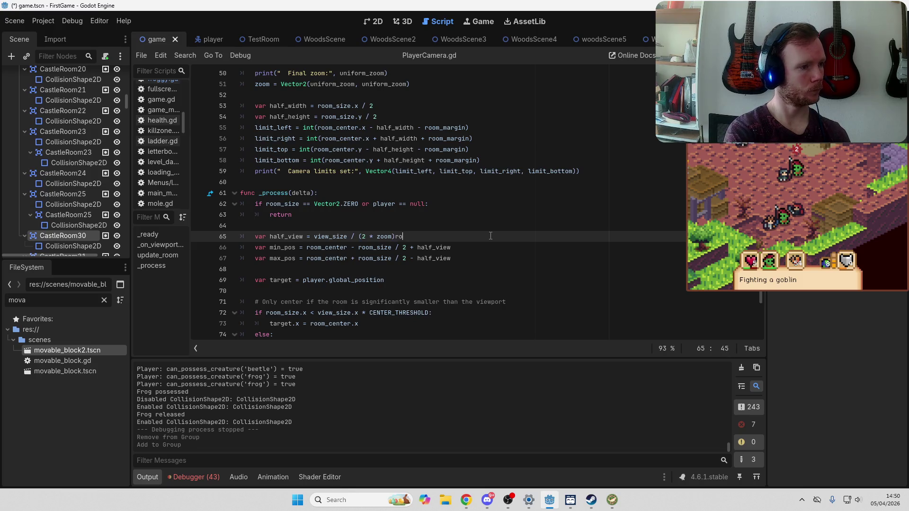
{"action": "key", "text": "ctrl+f"}
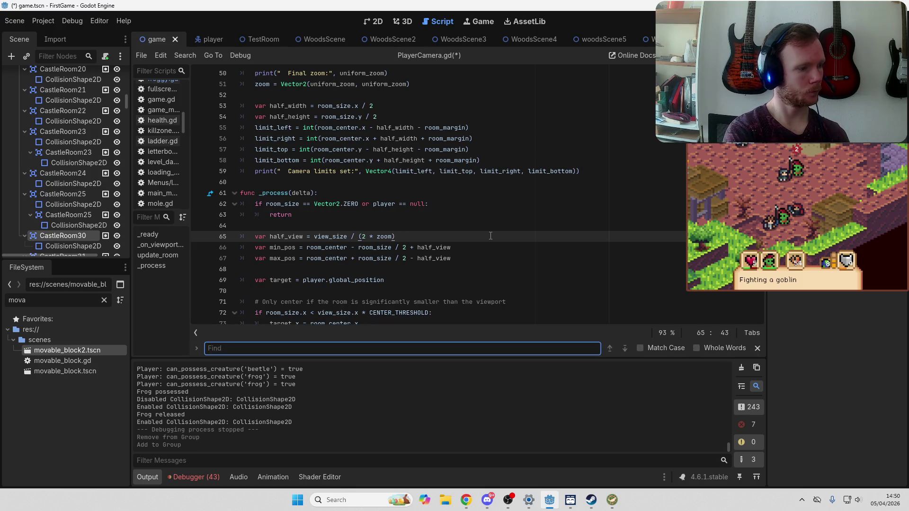
{"action": "type", "text": "room"}
{"action": "type", "text": "_"}
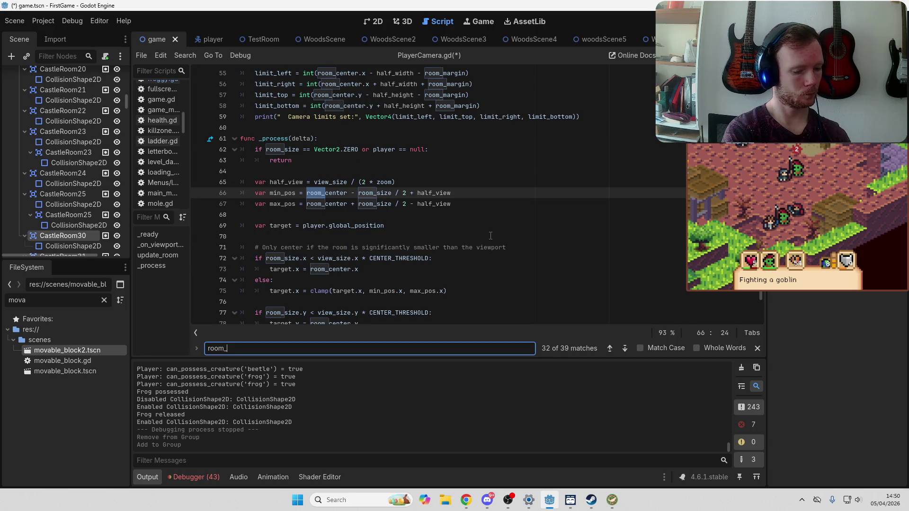
{"action": "key", "text": "BackSpace"}
{"action": "type", "text": "a"}
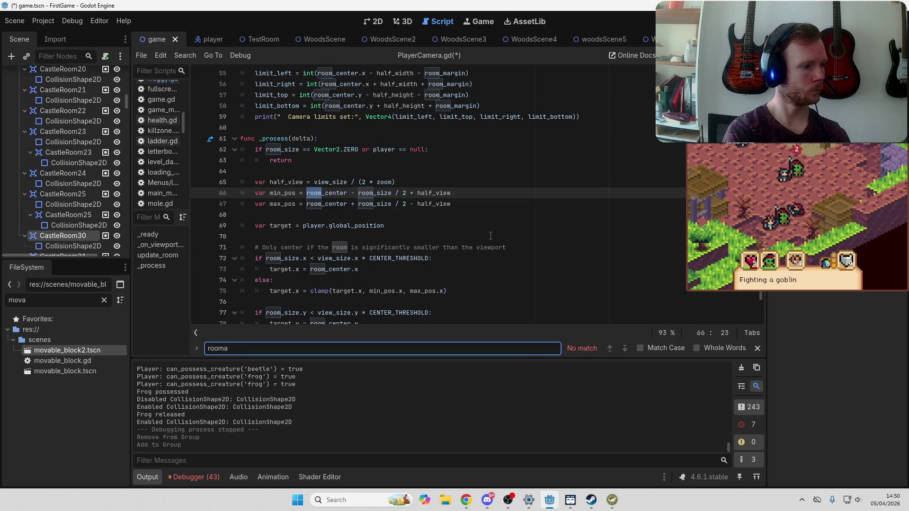
{"action": "key", "text": "BackSpace"}
{"action": "key", "text": "BackSpace"}
{"action": "key", "text": "BackSpace"}
{"action": "key", "text": "BackSpace"}
{"action": "type", "text": "RoomA"}
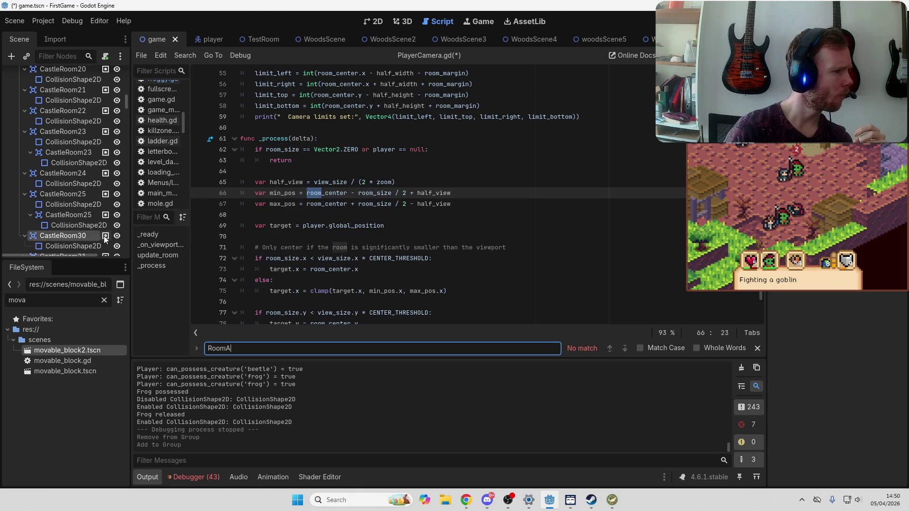
Confirm CastleRoom30 is in the RoomAreas group and filter the script list with 'ppla'
{"action": "mouse_move", "coordinate": [105, 239]}
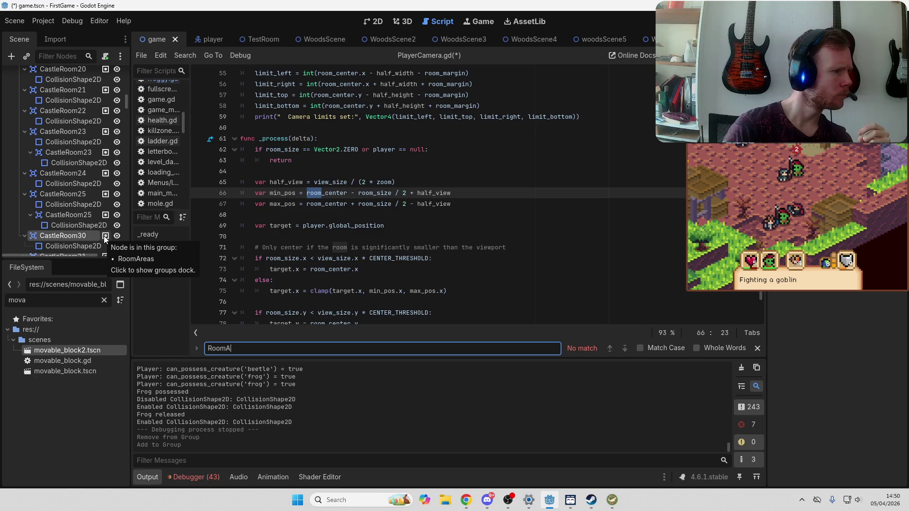
{"action": "left_click", "coordinate": [105, 239]}
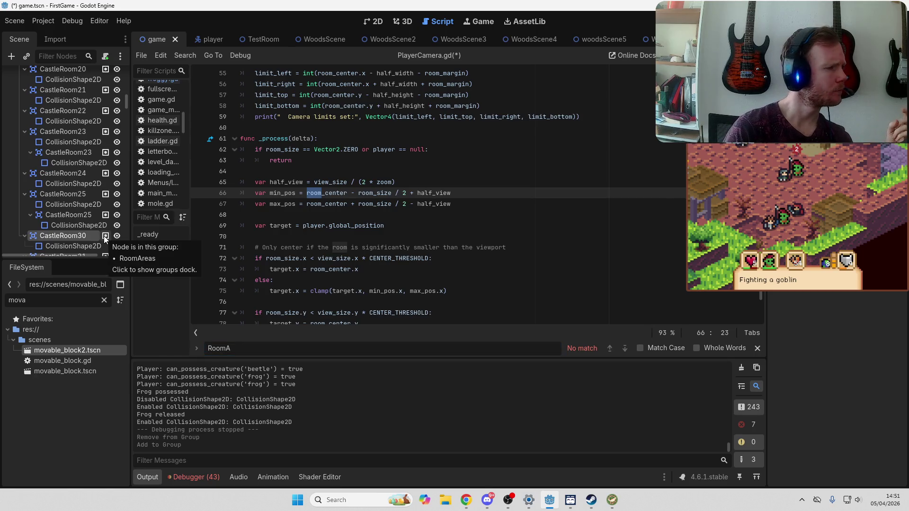
{"action": "scroll", "coordinate": [161, 160], "scroll_direction": "up", "scroll_amount": 2}
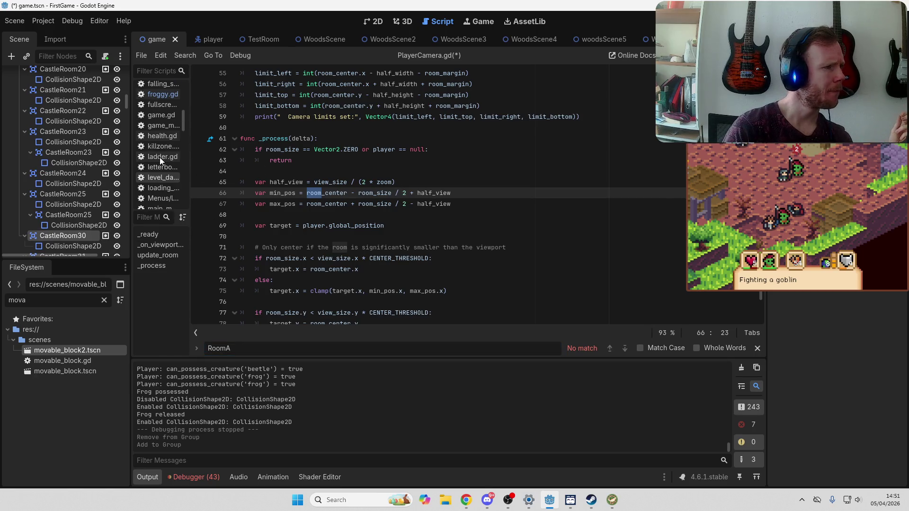
{"action": "left_click", "coordinate": [171, 71]}
{"action": "type", "text": "ppla"}
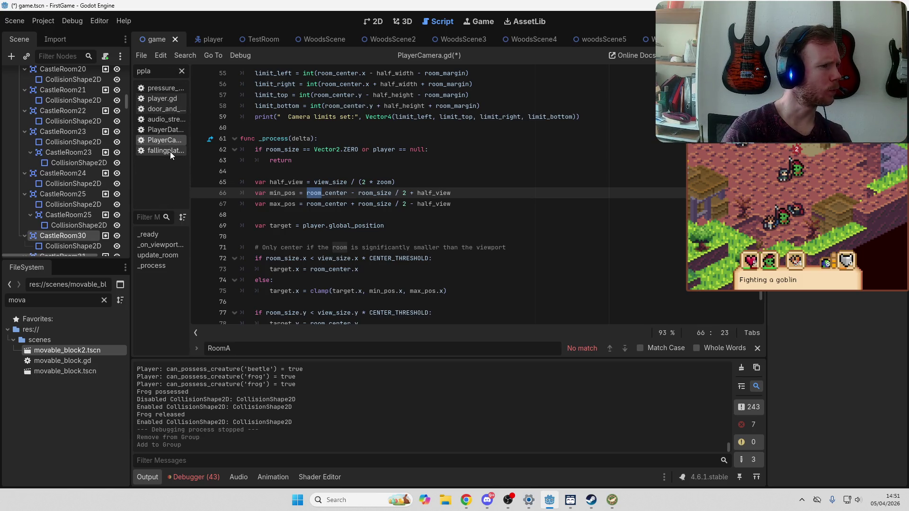
Correct the script filter to 'pla', open player.gd, and clear the Find field
{"action": "key", "text": "Home"}
{"action": "key", "text": "Delete"}
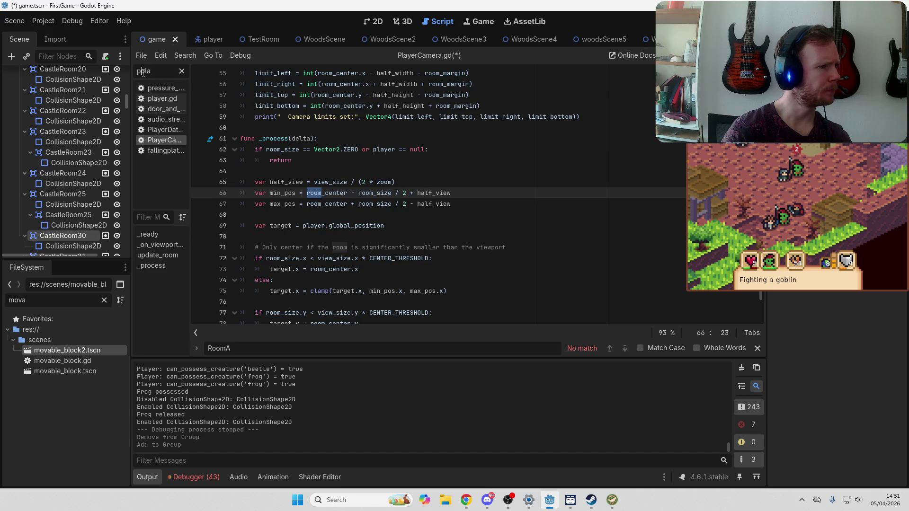
{"action": "left_click", "coordinate": [155, 88]}
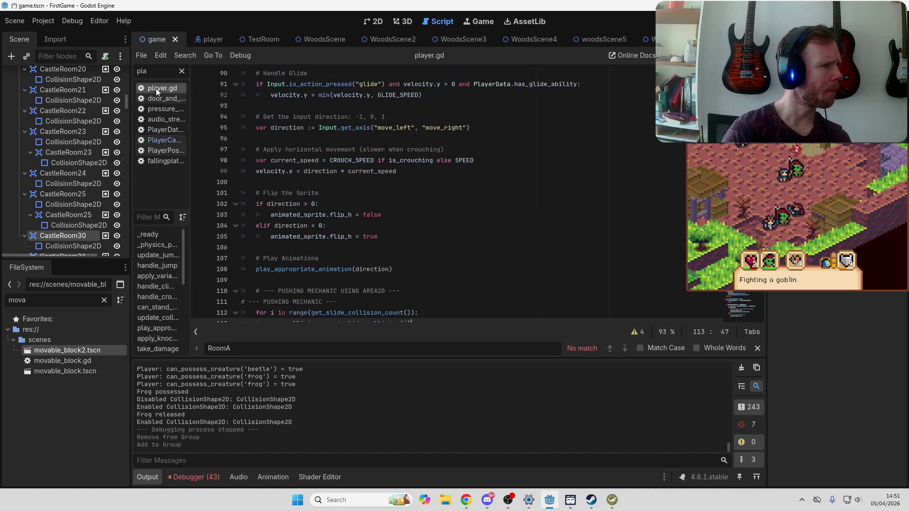
{"action": "left_click", "coordinate": [388, 349]}
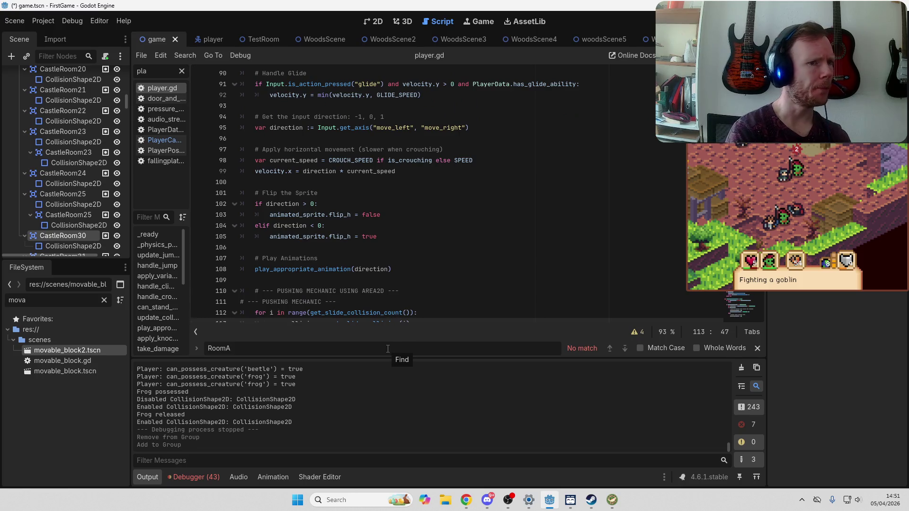
{"action": "key", "text": "BackSpace"}
{"action": "key", "text": "BackSpace"}
{"action": "key", "text": "BackSpace"}
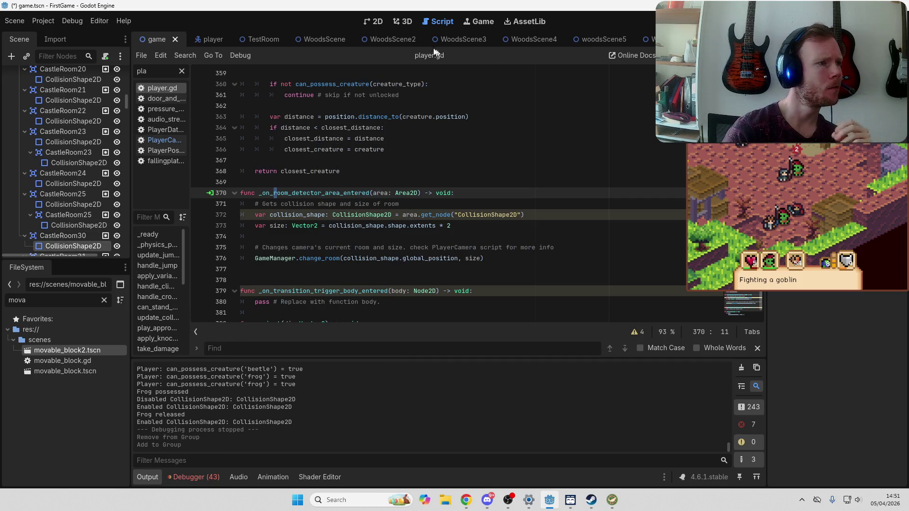
Inspect CastleRoom30 in the 2D view, then return to PlayerCamera.gd's _process code
{"action": "left_click", "coordinate": [375, 22]}
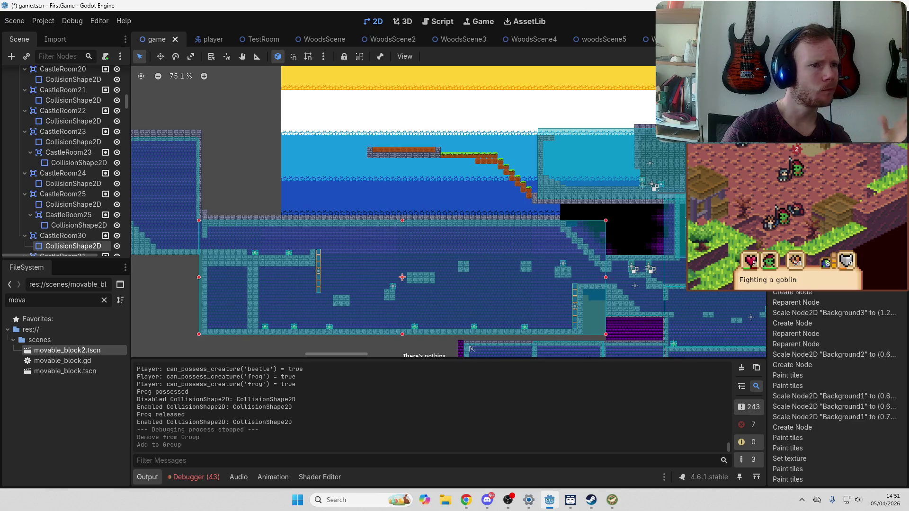
{"action": "scroll", "coordinate": [75, 218], "scroll_direction": "down", "scroll_amount": 2}
{"action": "left_click", "coordinate": [82, 196]}
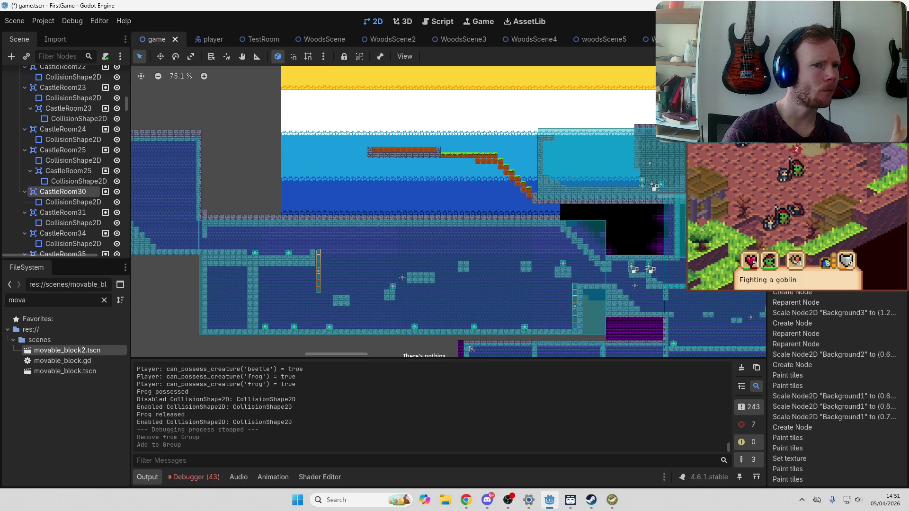
{"action": "left_click", "coordinate": [434, 22]}
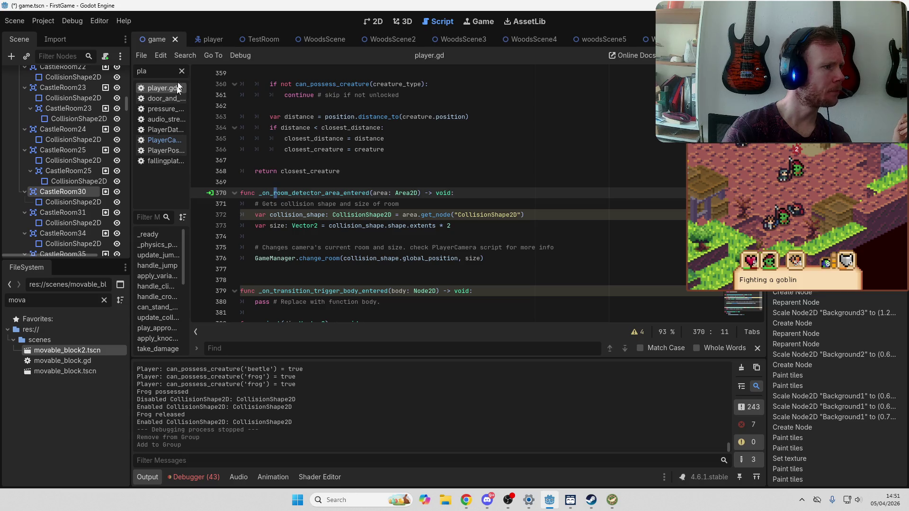
{"action": "left_click", "coordinate": [159, 138]}
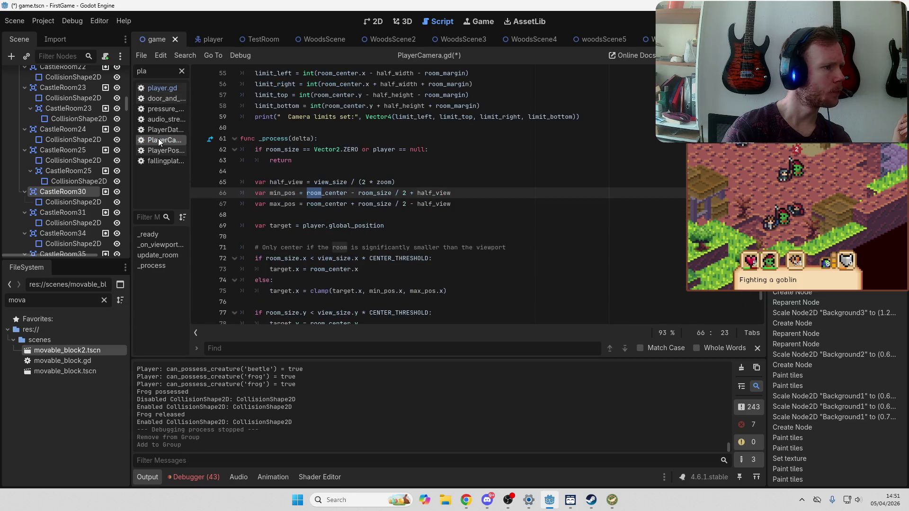
Clear the script list filter and scroll through the currently open script
{"action": "left_click", "coordinate": [182, 71]}
{"action": "scroll", "coordinate": [625, 169], "scroll_direction": "up", "scroll_amount": 13}
{"action": "scroll", "coordinate": [625, 169], "scroll_direction": "up", "scroll_amount": 5}
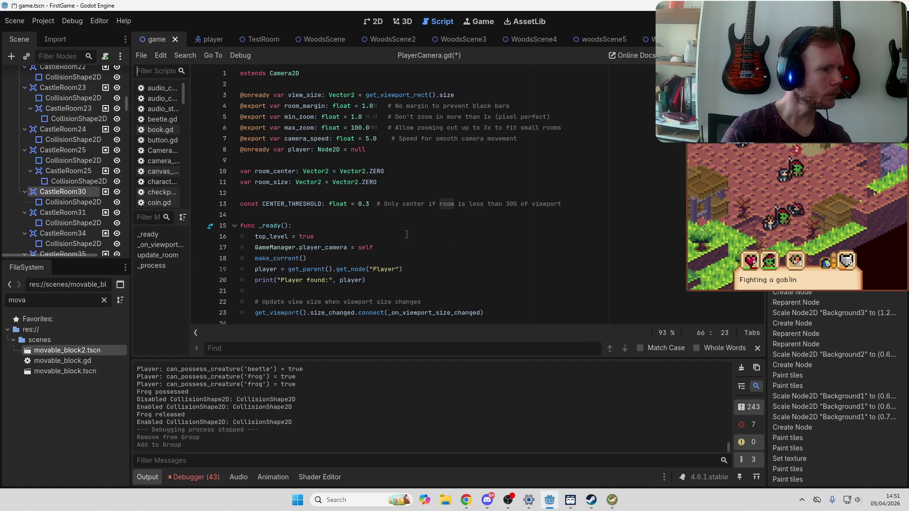
{"action": "scroll", "coordinate": [406, 235], "scroll_direction": "down", "scroll_amount": 1}
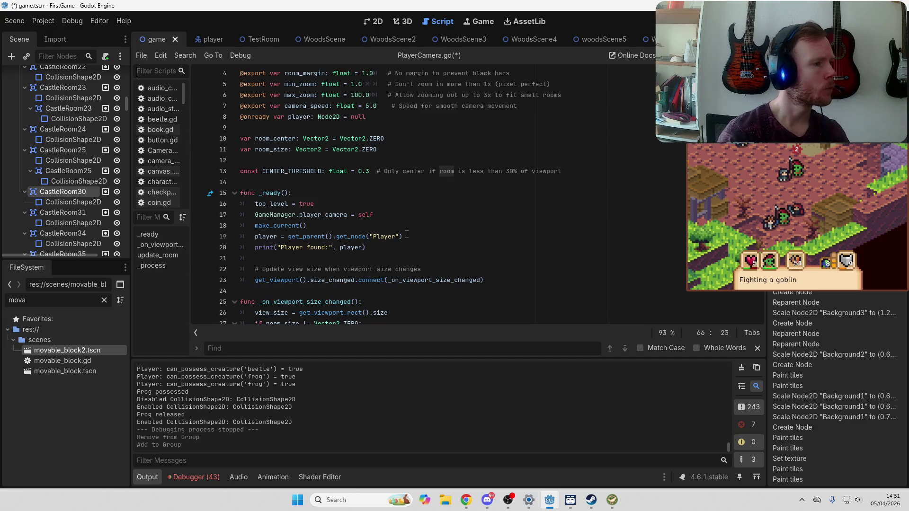
{"action": "scroll", "coordinate": [407, 235], "scroll_direction": "up", "scroll_amount": 1}
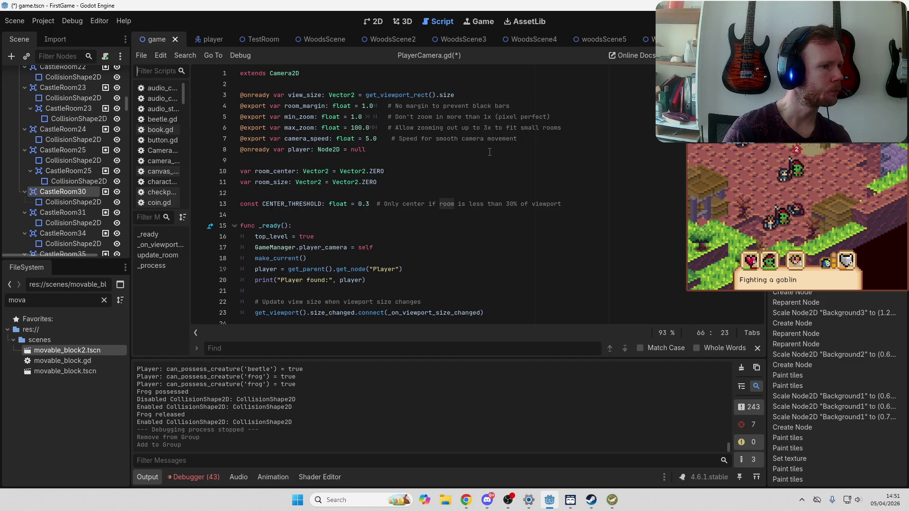
{"action": "scroll", "coordinate": [490, 152], "scroll_direction": "down", "scroll_amount": 7}
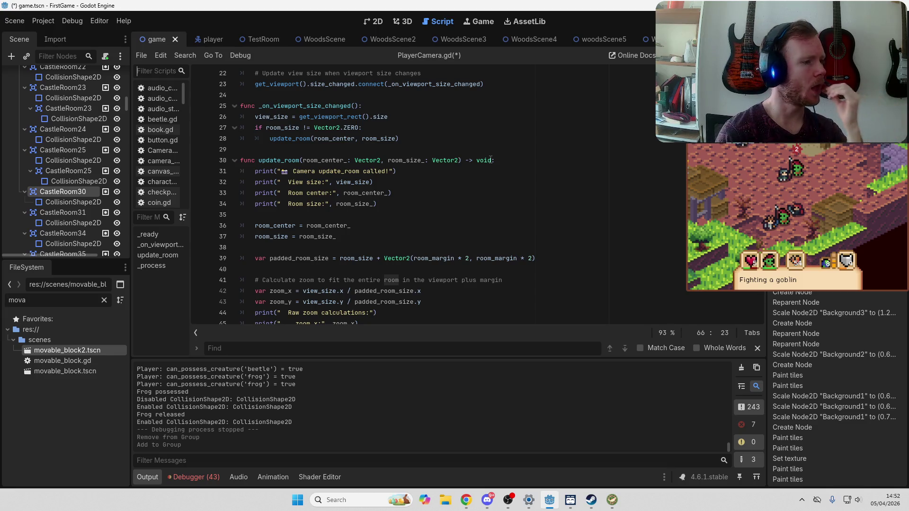
{"action": "mouse_move", "coordinate": [457, 257]}
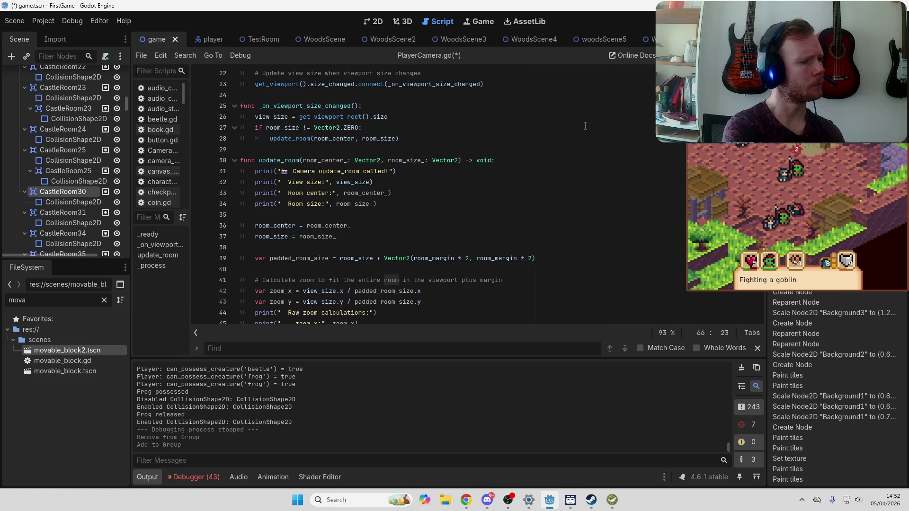
{"action": "scroll", "coordinate": [585, 126], "scroll_direction": "down", "scroll_amount": 4}
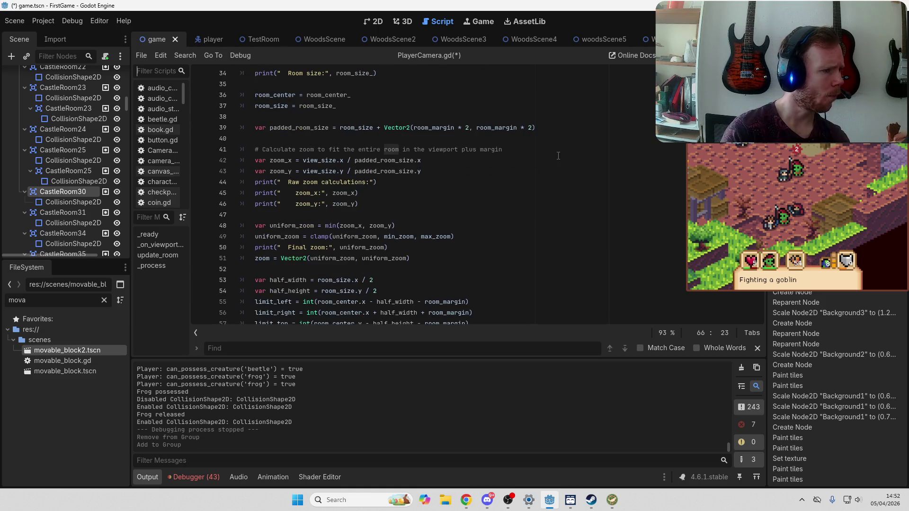
{"action": "scroll", "coordinate": [559, 156], "scroll_direction": "down", "scroll_amount": 3}
{"action": "scroll", "coordinate": [559, 180], "scroll_direction": "down", "scroll_amount": 4}
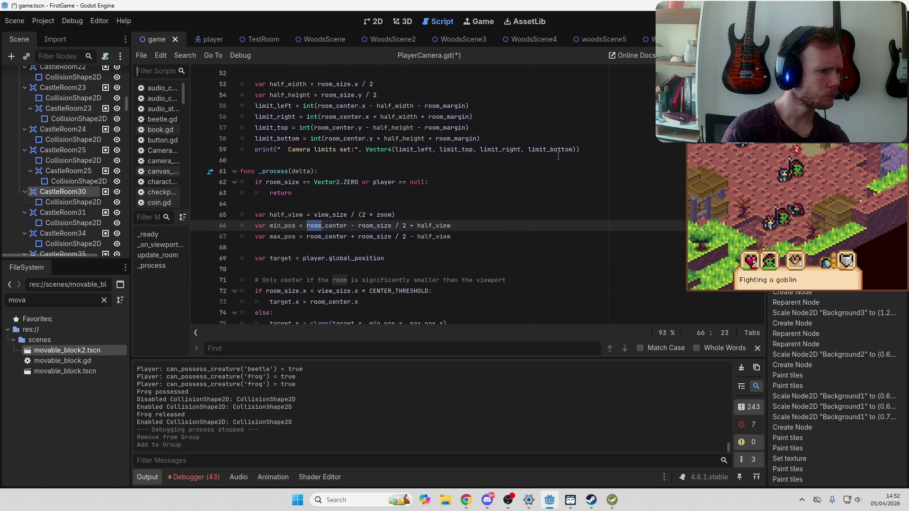
Place the caret at the end of line 67 and review the surrounding code
{"action": "left_click", "coordinate": [552, 202]}
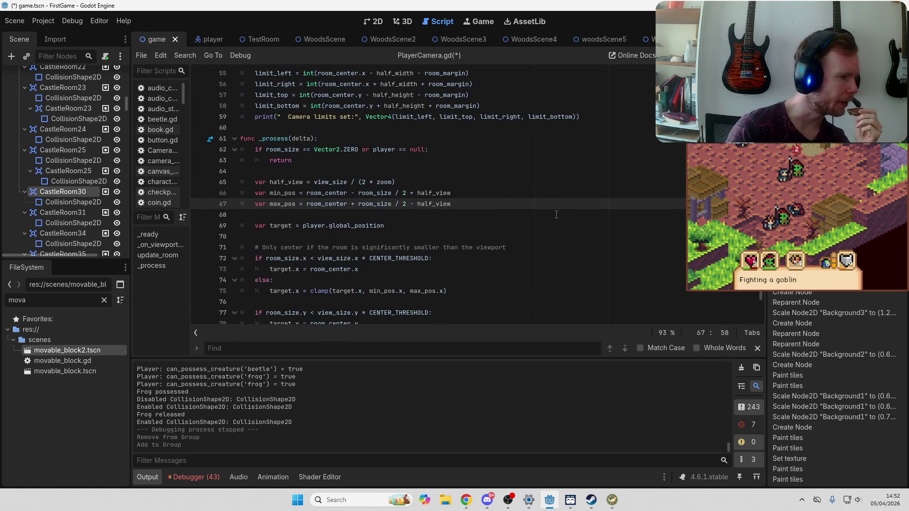
{"action": "scroll", "coordinate": [554, 215], "scroll_direction": "down", "scroll_amount": 2}
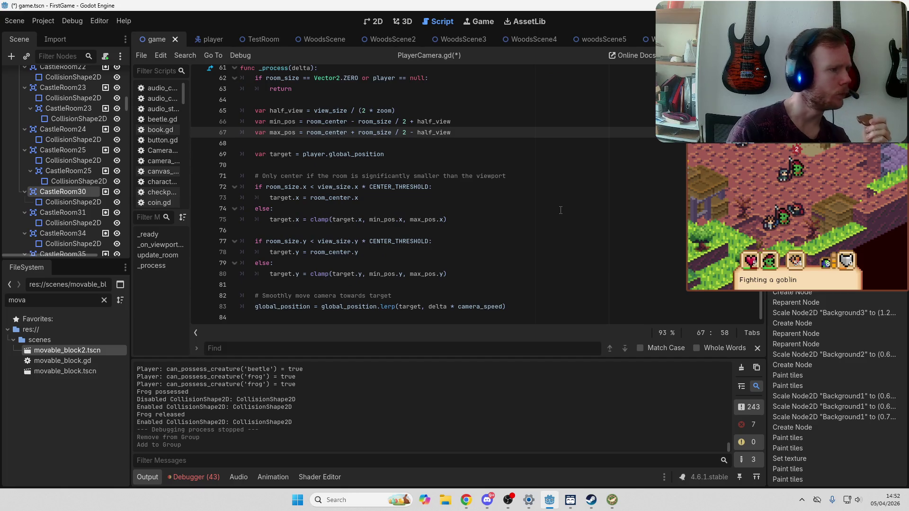
{"action": "scroll", "coordinate": [561, 210], "scroll_direction": "up", "scroll_amount": 3}
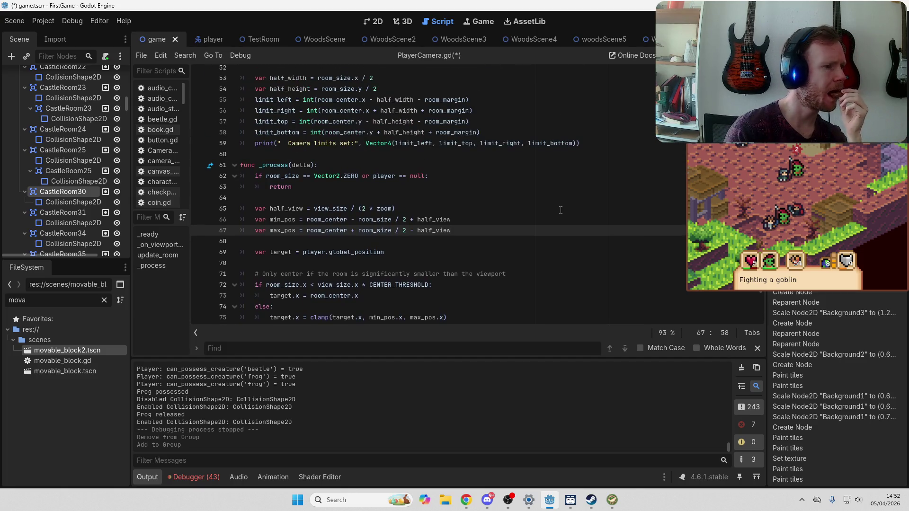
{"action": "scroll", "coordinate": [561, 210], "scroll_direction": "down", "scroll_amount": 2}
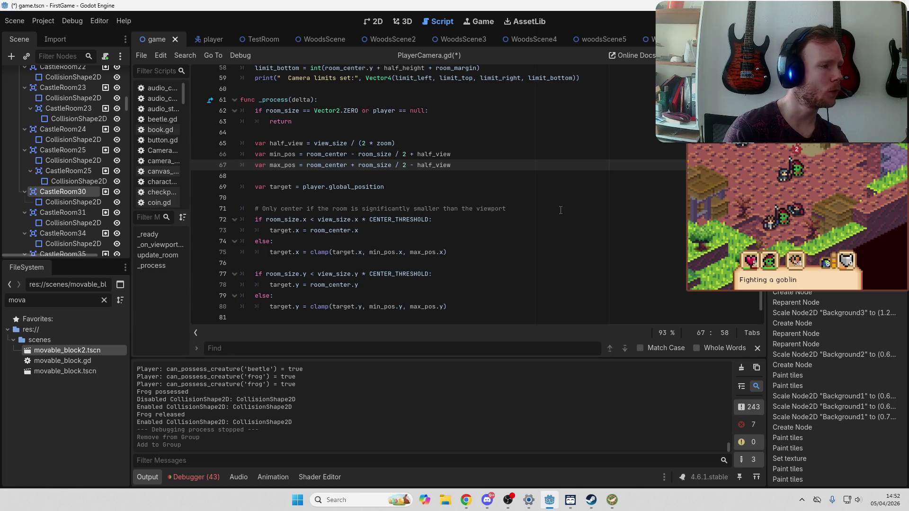
{"action": "scroll", "coordinate": [561, 210], "scroll_direction": "up", "scroll_amount": 2}
{"action": "scroll", "coordinate": [561, 210], "scroll_direction": "up", "scroll_amount": 7}
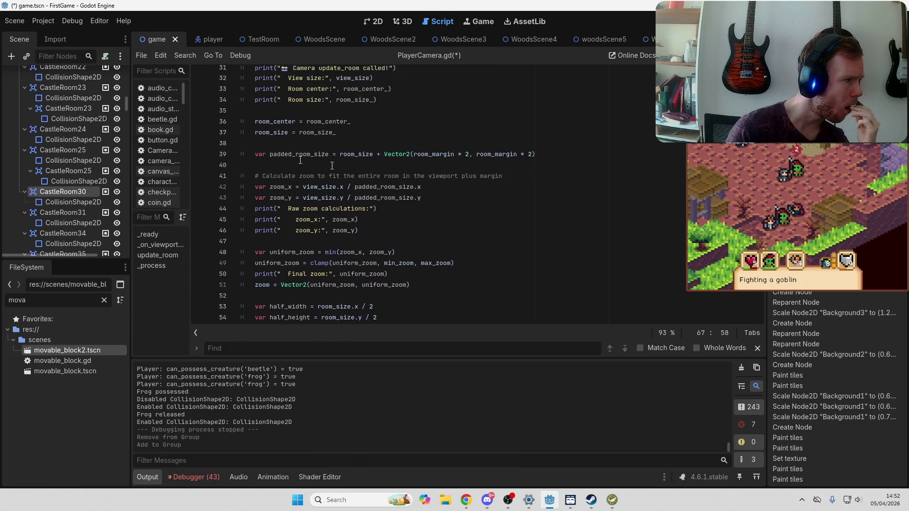
Filter the script list by 'cam' and open CameraRoomAreas.gd
{"action": "left_click", "coordinate": [149, 71]}
{"action": "type", "text": "cam"}
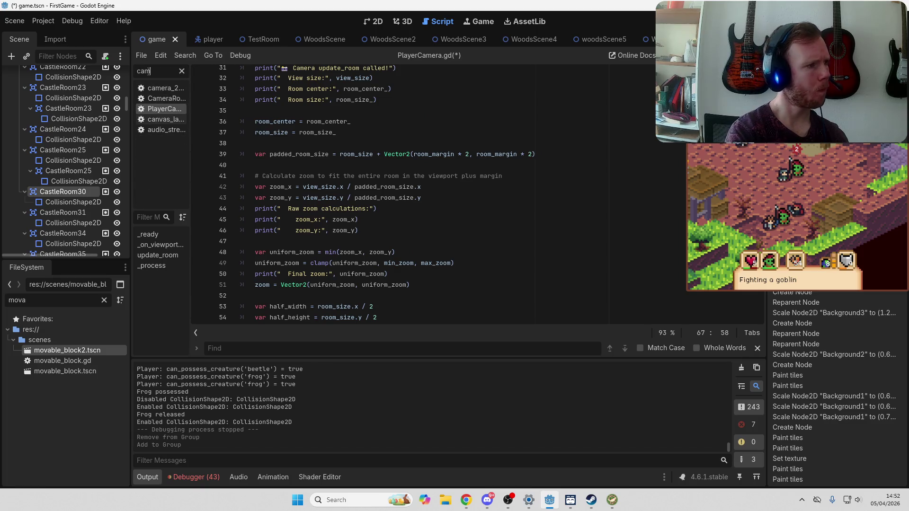
{"action": "left_click", "coordinate": [160, 99]}
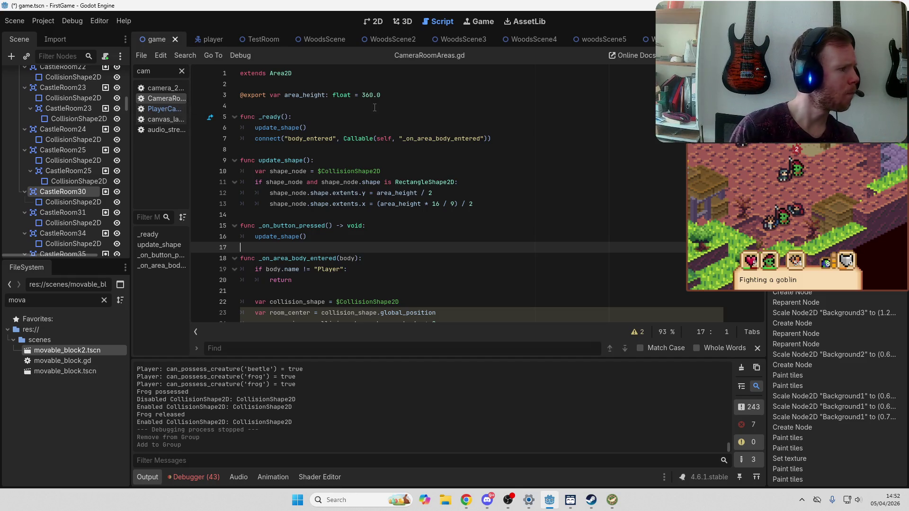
{"action": "left_click", "coordinate": [522, 161]}
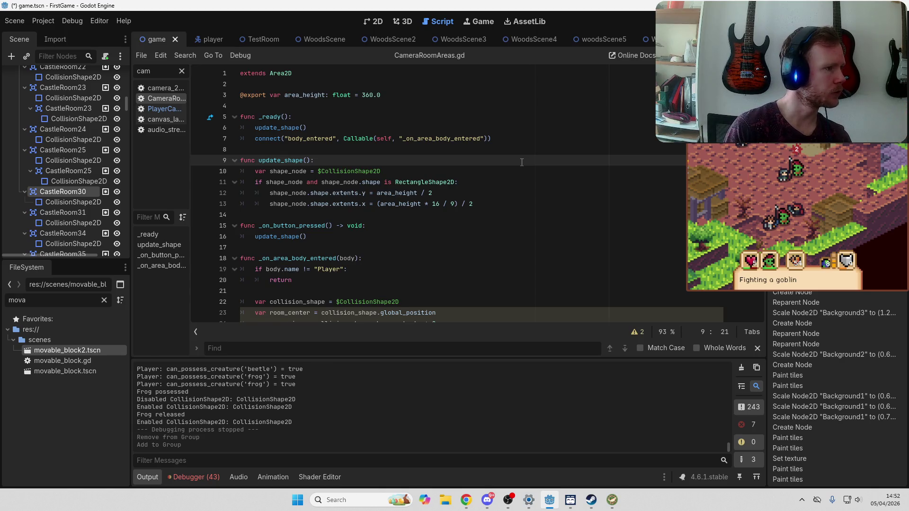
{"action": "scroll", "coordinate": [522, 162], "scroll_direction": "down", "scroll_amount": 2}
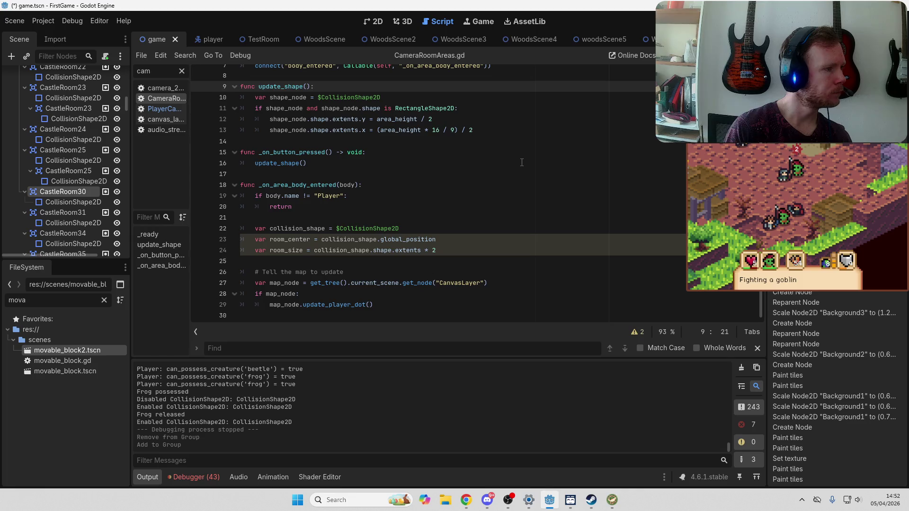
{"action": "left_click", "coordinate": [522, 162]}
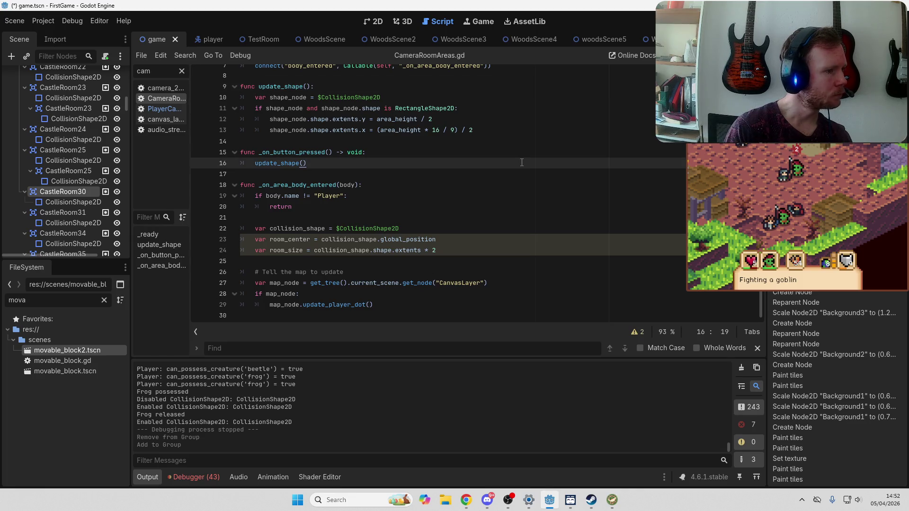
{"action": "scroll", "coordinate": [522, 162], "scroll_direction": "up", "scroll_amount": 2}
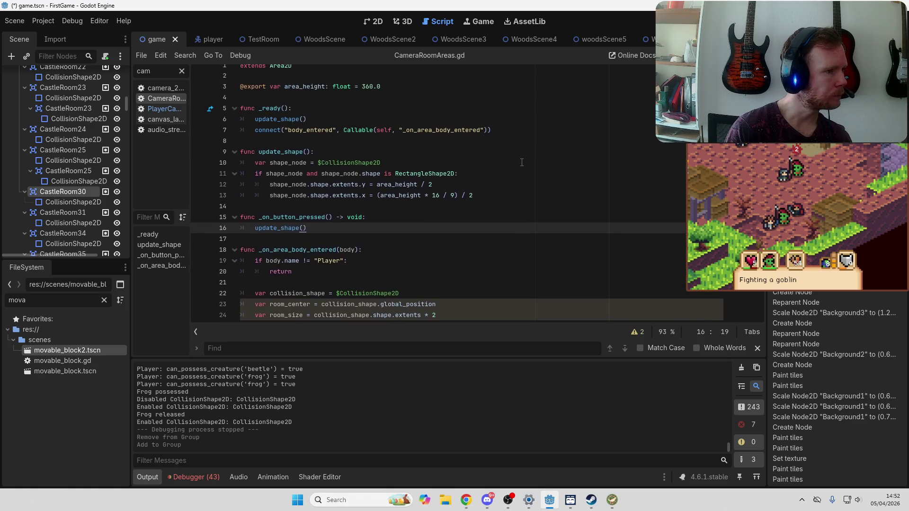
{"action": "left_click", "coordinate": [181, 70]}
{"action": "type", "text": "room"}
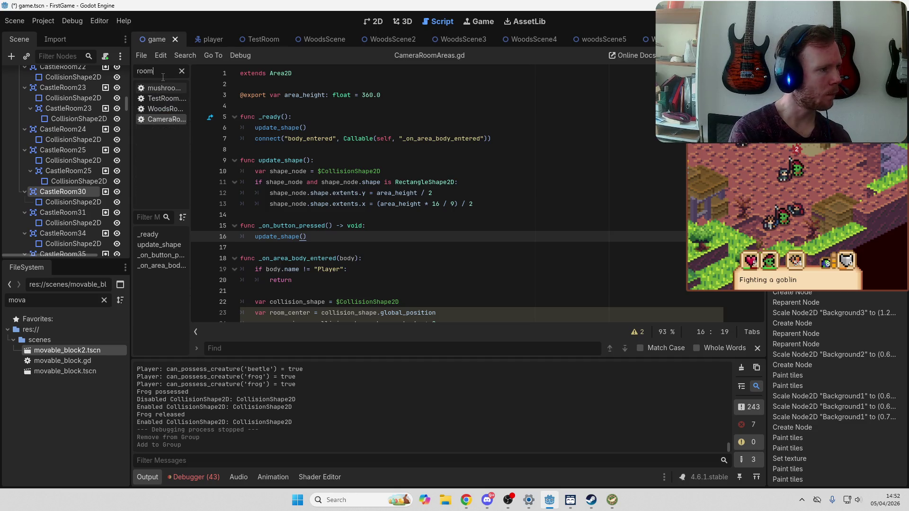
{"action": "left_click", "coordinate": [161, 109]}
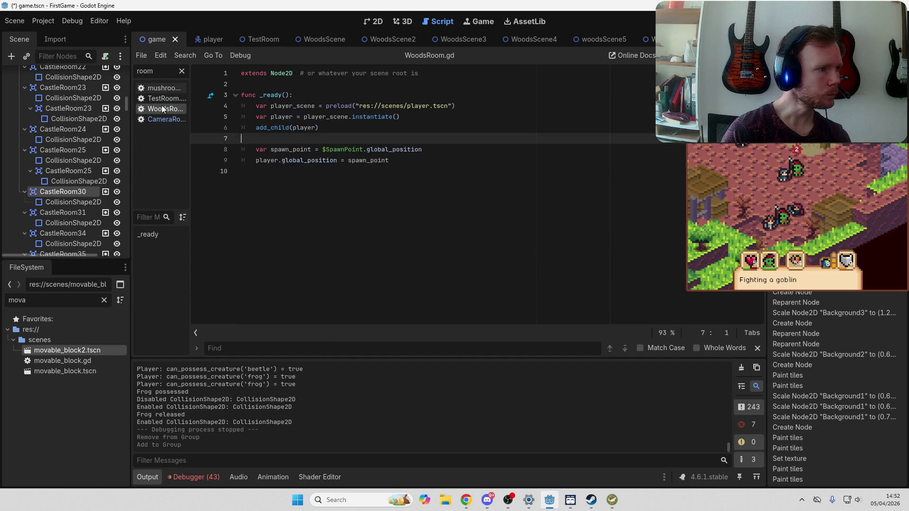
{"action": "left_click", "coordinate": [163, 98]}
{"action": "key", "text": "ctrl+a"}
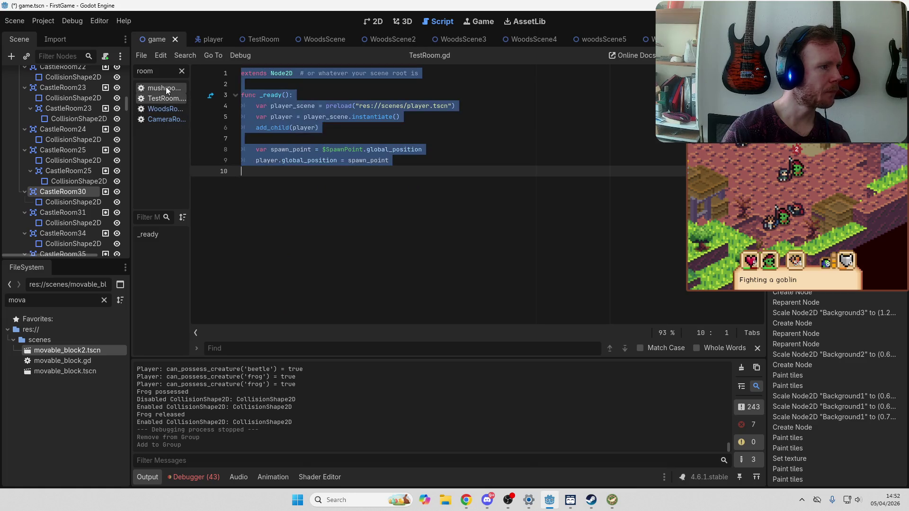
{"action": "left_click", "coordinate": [554, 94]}
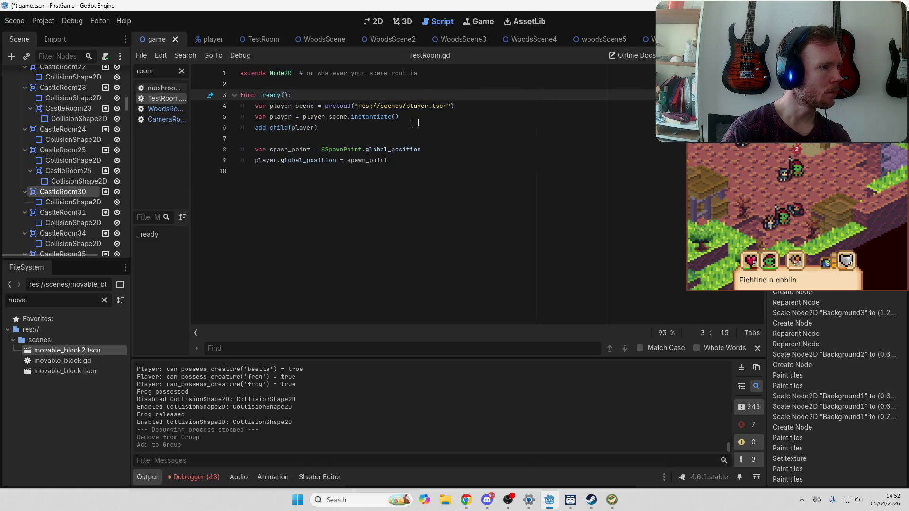
{"action": "left_click", "coordinate": [169, 120]}
{"action": "left_click", "coordinate": [567, 139]}
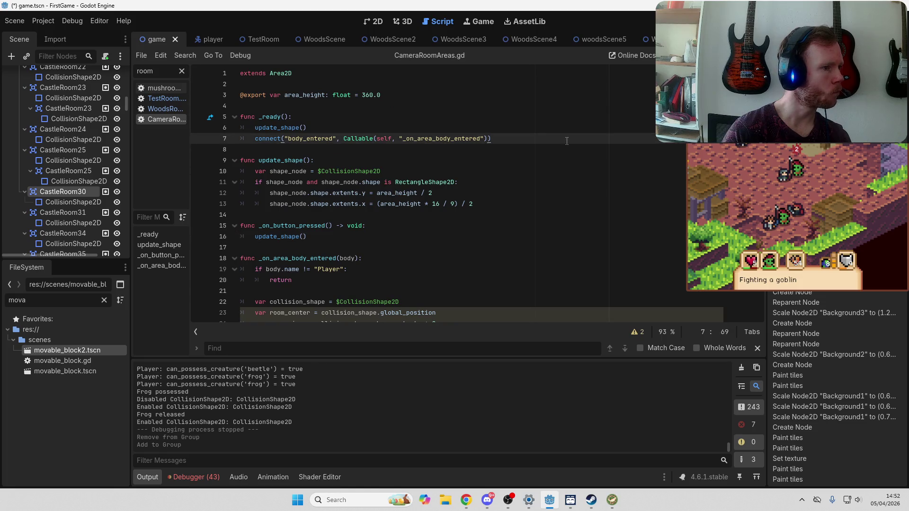
{"action": "scroll", "coordinate": [567, 140], "scroll_direction": "down", "scroll_amount": 1}
{"action": "scroll", "coordinate": [567, 140], "scroll_direction": "down", "scroll_amount": 1}
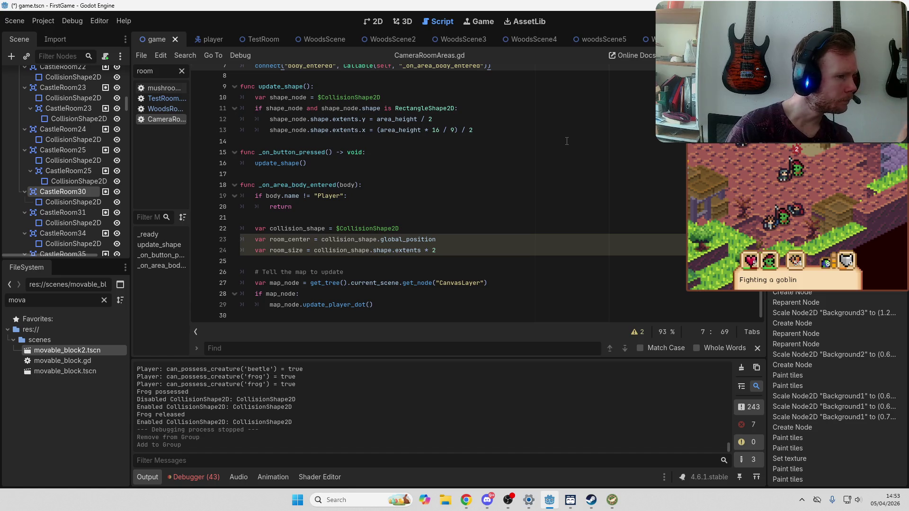
{"action": "scroll", "coordinate": [567, 141], "scroll_direction": "up", "scroll_amount": 2}
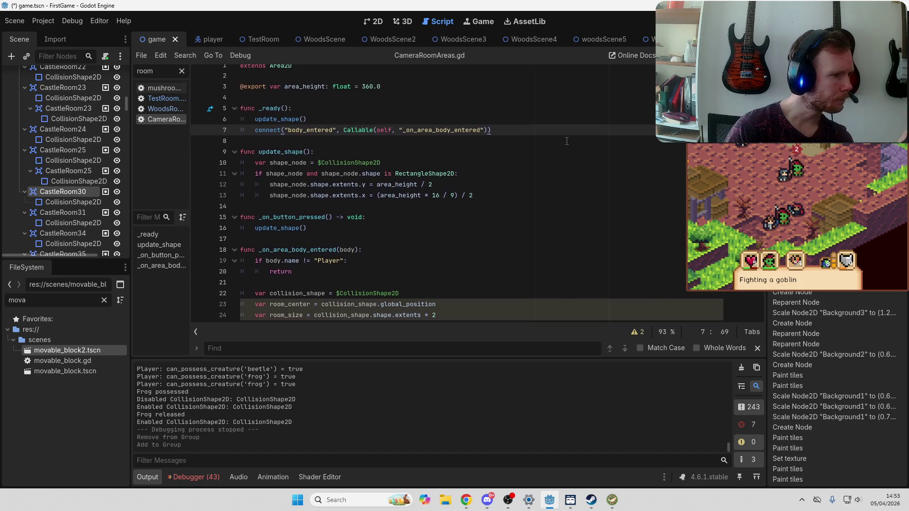
{"action": "scroll", "coordinate": [567, 141], "scroll_direction": "up", "scroll_amount": 1}
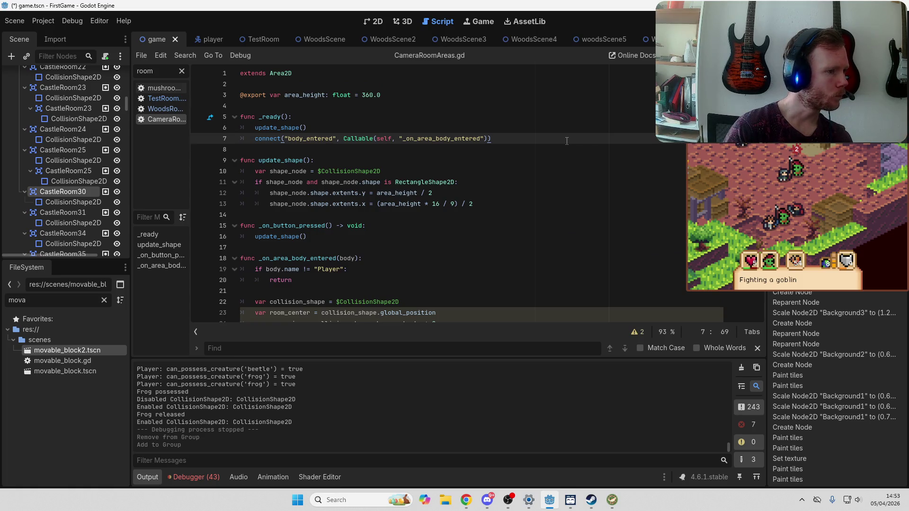
{"action": "scroll", "coordinate": [567, 141], "scroll_direction": "down", "scroll_amount": 2}
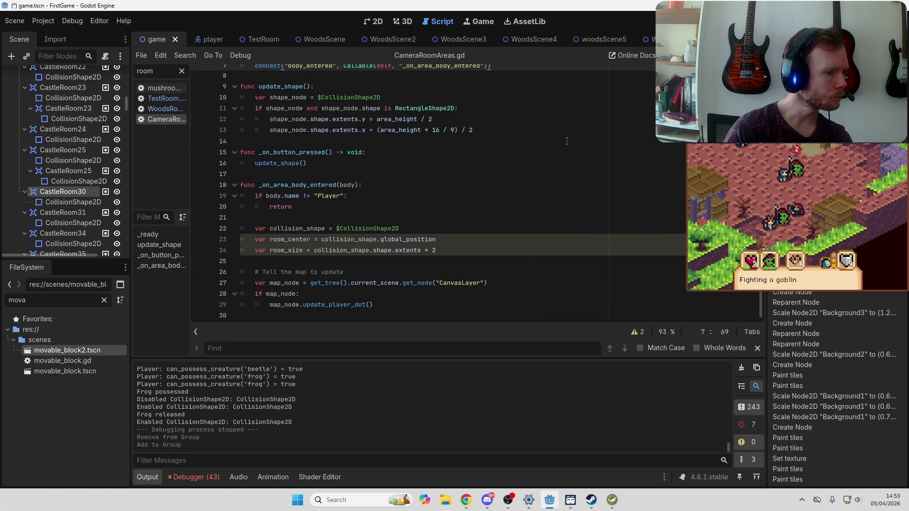
{"action": "left_click", "coordinate": [181, 71]}
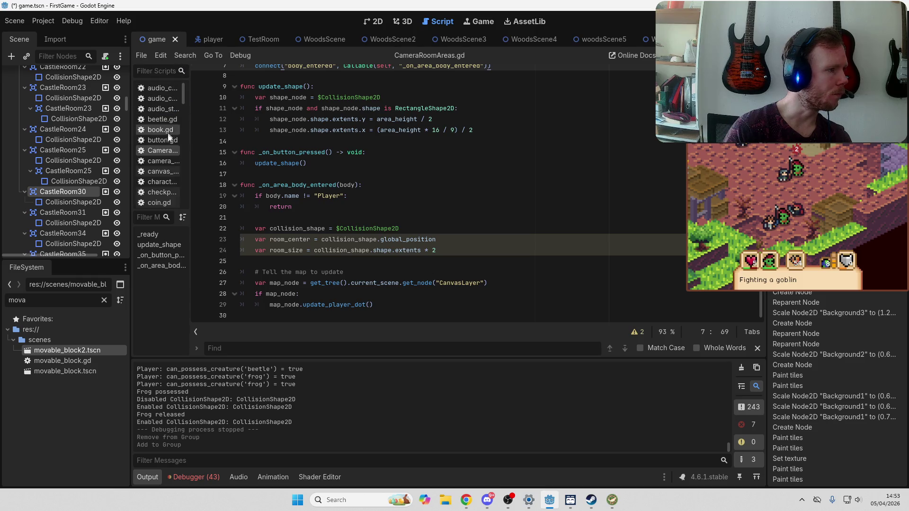
Look through the button.gd and camera_2d.gd scripts
{"action": "left_click", "coordinate": [160, 137]}
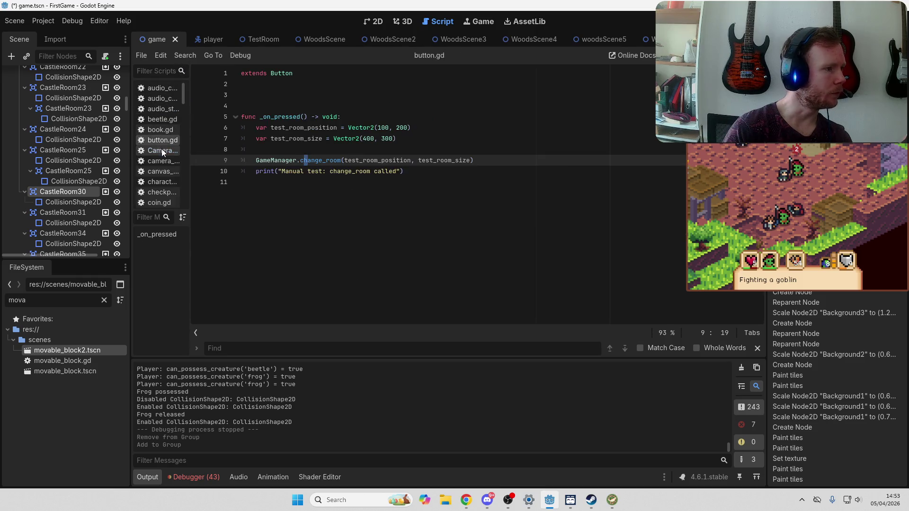
{"action": "left_click", "coordinate": [163, 161]}
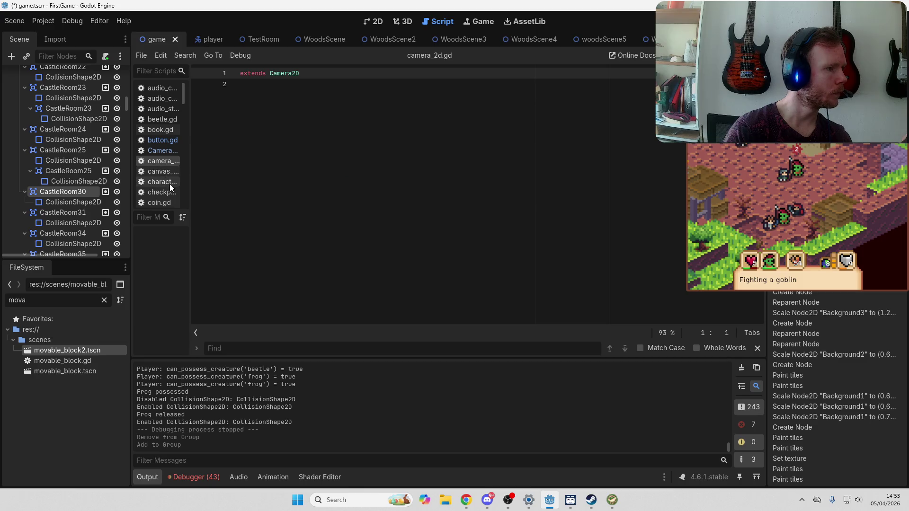
{"action": "scroll", "coordinate": [158, 145], "scroll_direction": "down", "scroll_amount": 8}
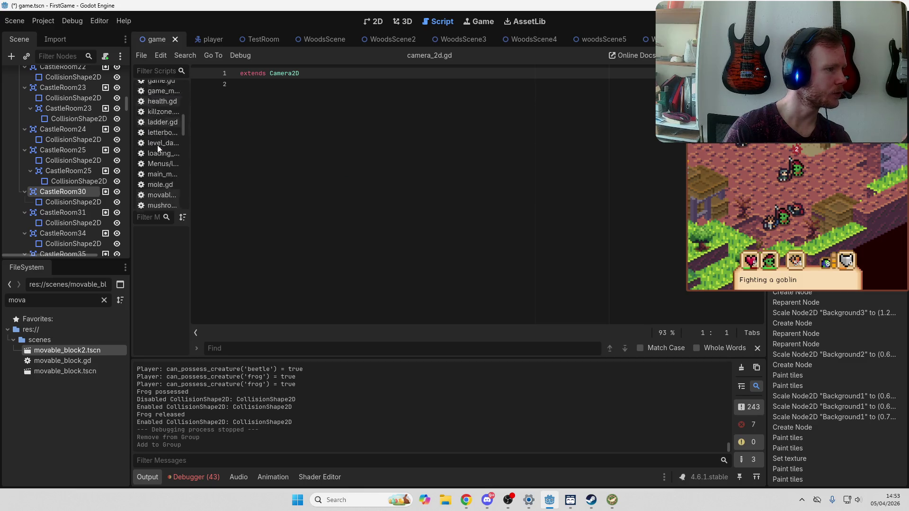
{"action": "scroll", "coordinate": [157, 147], "scroll_direction": "down", "scroll_amount": 1}
Review PlayerCamera.gd, then save the scene and its scripts with Ctrl+S
{"action": "left_click", "coordinate": [164, 153]}
{"action": "left_click", "coordinate": [159, 132]}
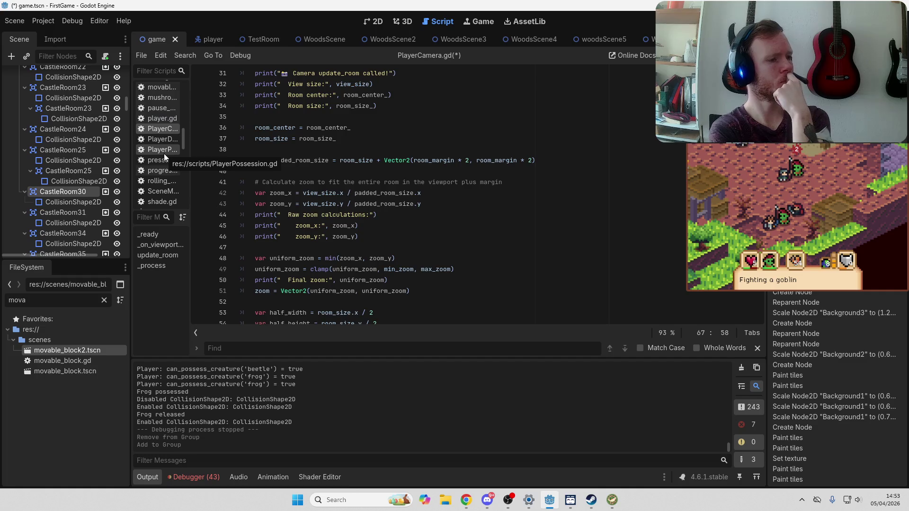
{"action": "scroll", "coordinate": [513, 169], "scroll_direction": "down", "scroll_amount": 4}
{"action": "scroll", "coordinate": [545, 153], "scroll_direction": "down", "scroll_amount": 5}
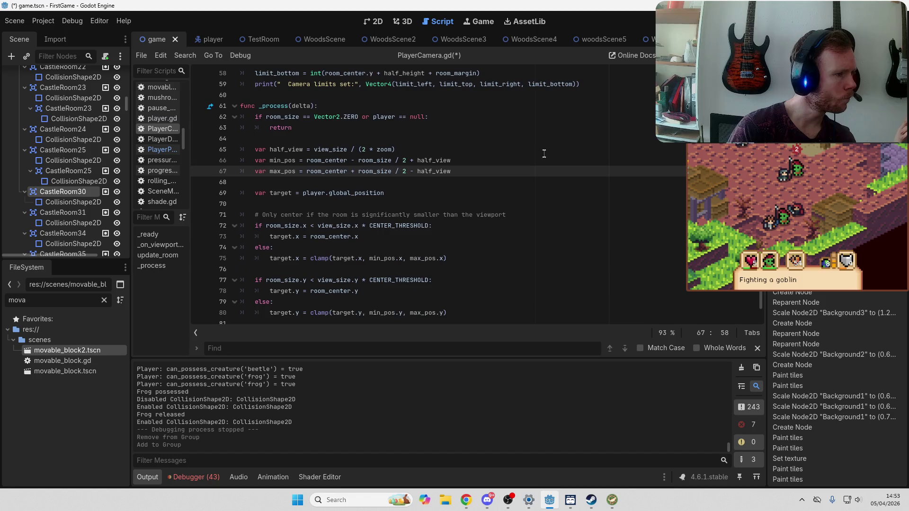
{"action": "scroll", "coordinate": [547, 152], "scroll_direction": "down", "scroll_amount": 1}
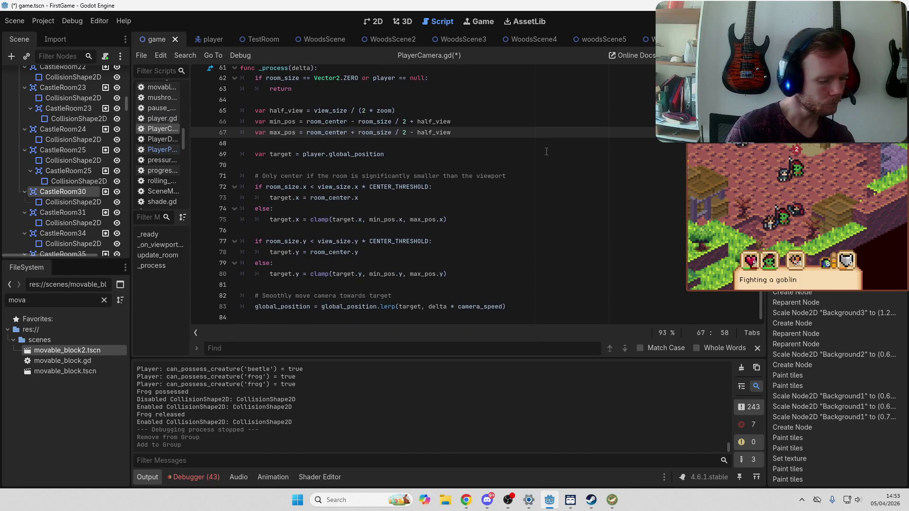
{"action": "key", "text": "ctrl+s"}
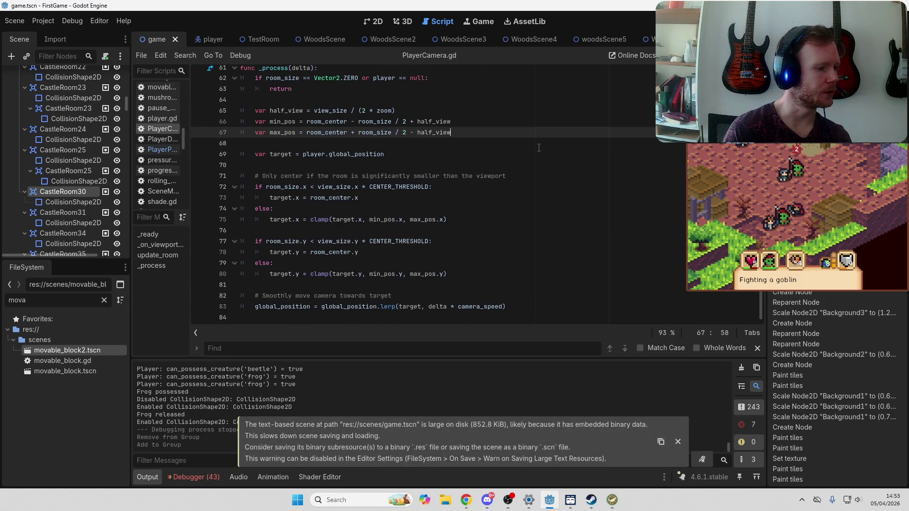
{"action": "left_click", "coordinate": [678, 441]}
Open the WoodsScene14 scene in the 2D view, then switch to the microscape.cc browser page
{"action": "left_click", "coordinate": [375, 21]}
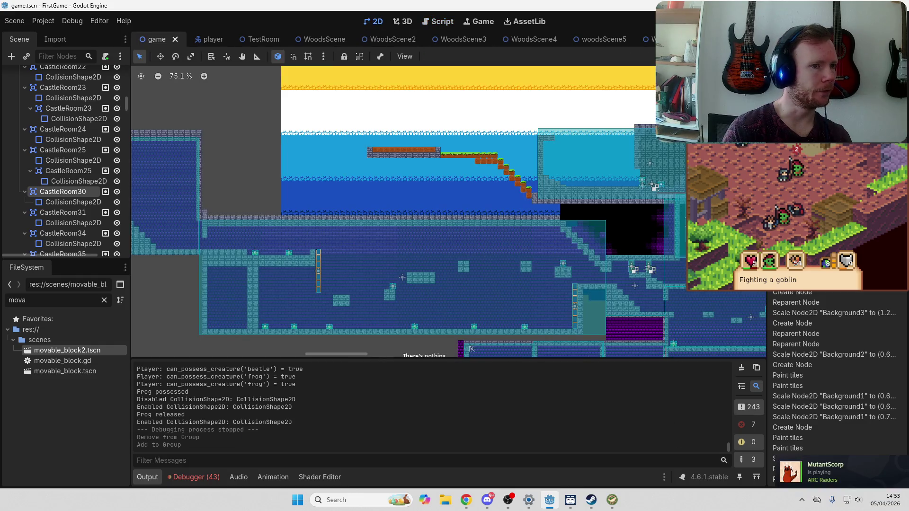
{"action": "scroll", "coordinate": [644, 39], "scroll_direction": "down", "scroll_amount": 9}
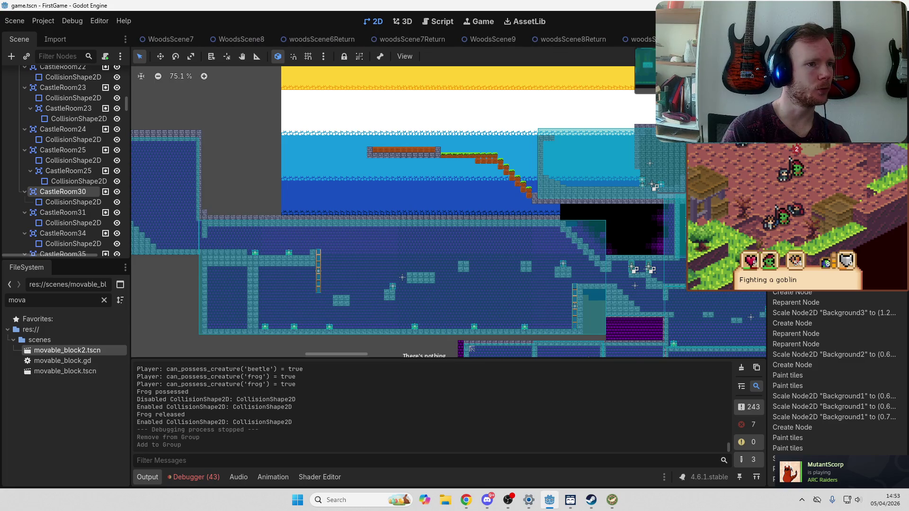
{"action": "scroll", "coordinate": [623, 40], "scroll_direction": "down", "scroll_amount": 4}
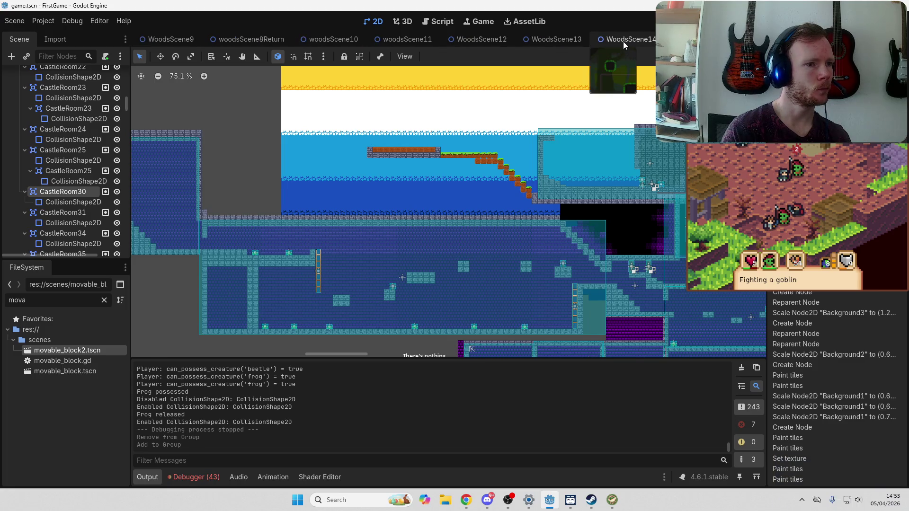
{"action": "left_click", "coordinate": [623, 41]}
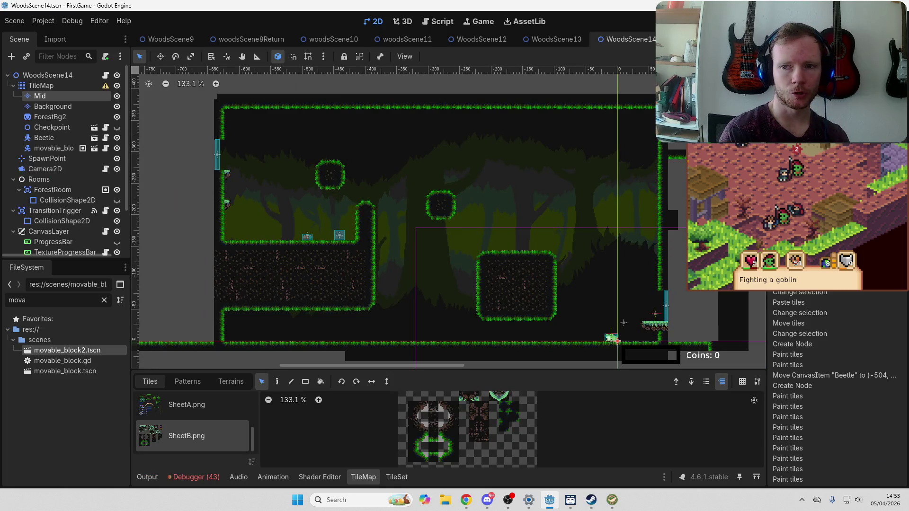
{"action": "key", "text": "alt+Tab"}
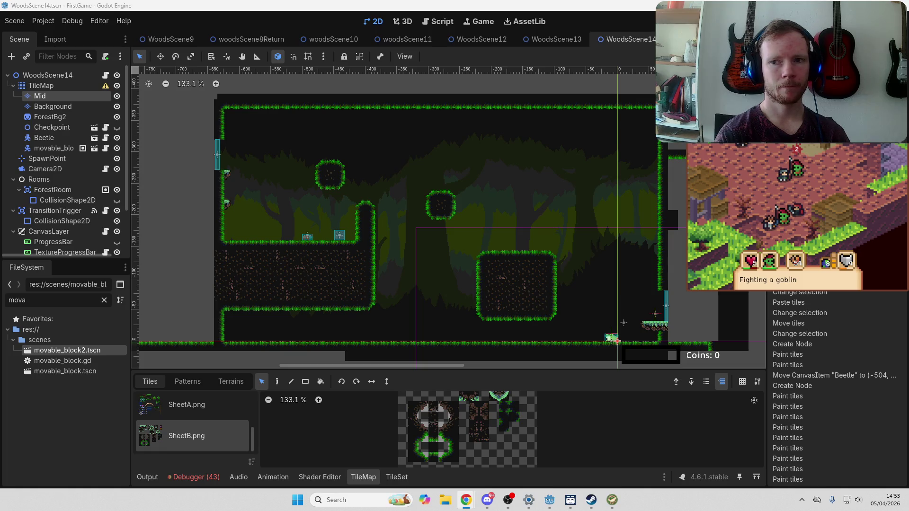
{"action": "key", "text": "alt+Tab"}
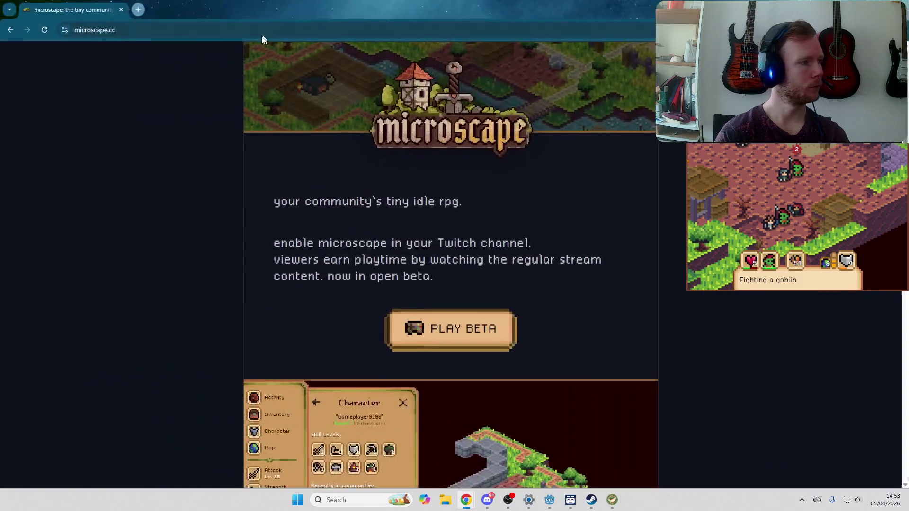
Launch the Microscape game at microscape.cc/play from the homepage's PLAY BETA button
{"action": "left_click", "coordinate": [191, 35]}
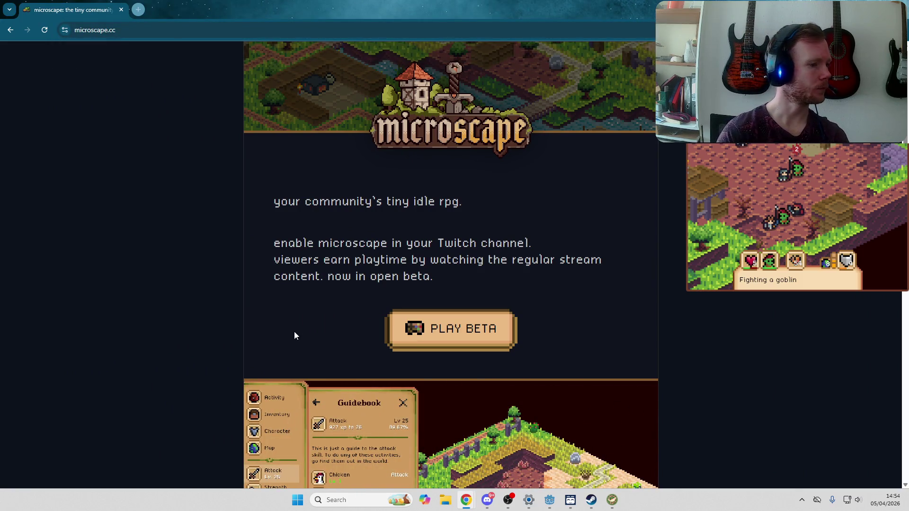
{"action": "left_click", "coordinate": [466, 327]}
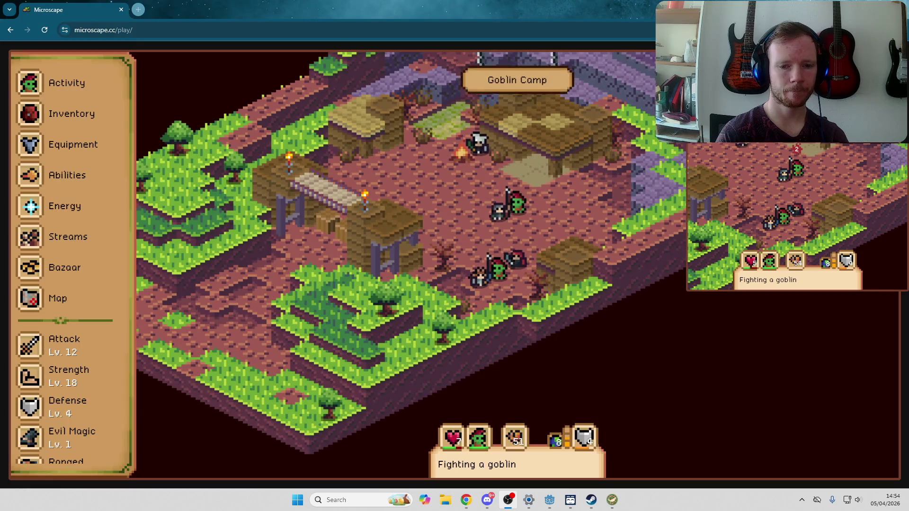
Bring the game forward and scroll through the character's inventory items
{"action": "left_click", "coordinate": [443, 150]}
{"action": "mouse_move", "coordinate": [467, 505]}
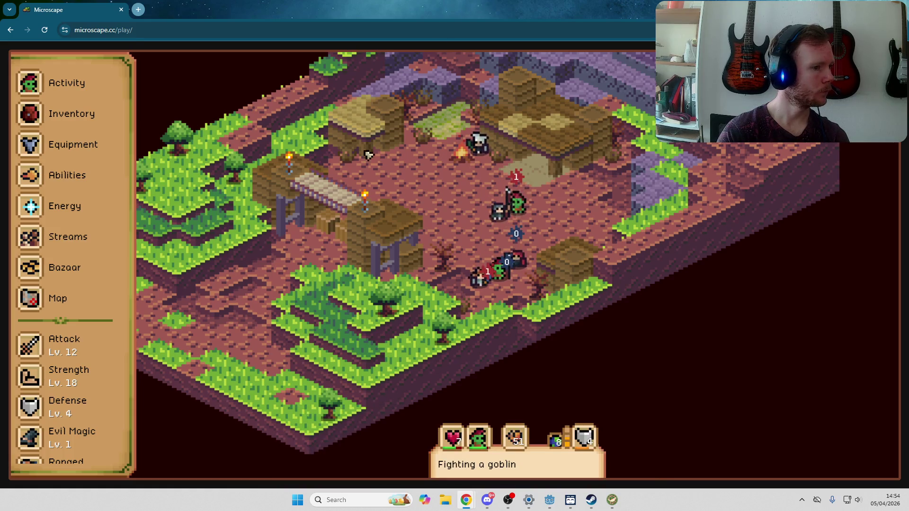
{"action": "left_click", "coordinate": [62, 83]}
{"action": "left_click", "coordinate": [61, 113]}
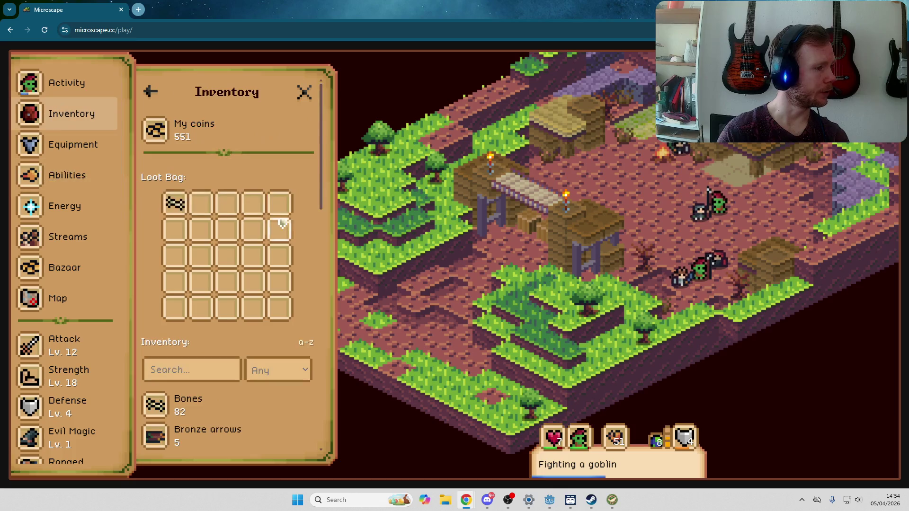
{"action": "scroll", "coordinate": [287, 222], "scroll_direction": "down", "scroll_amount": 5}
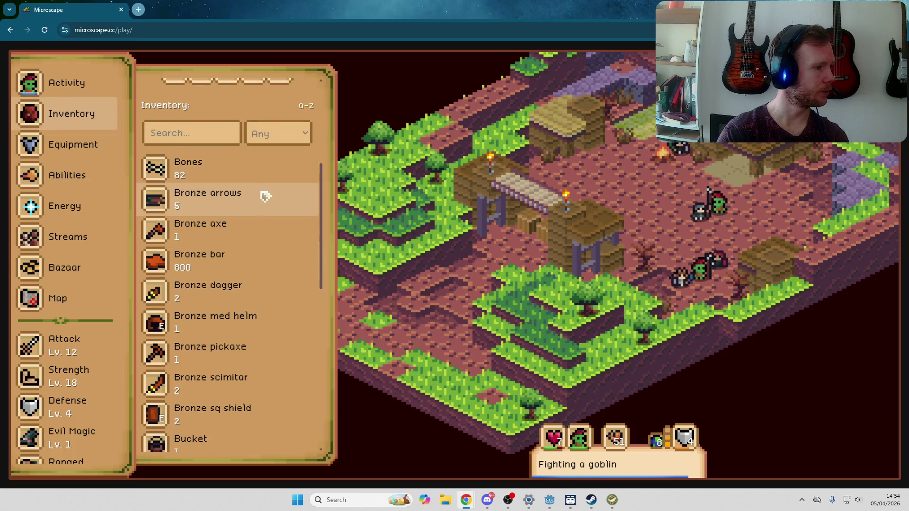
{"action": "scroll", "coordinate": [264, 208], "scroll_direction": "down", "scroll_amount": 4}
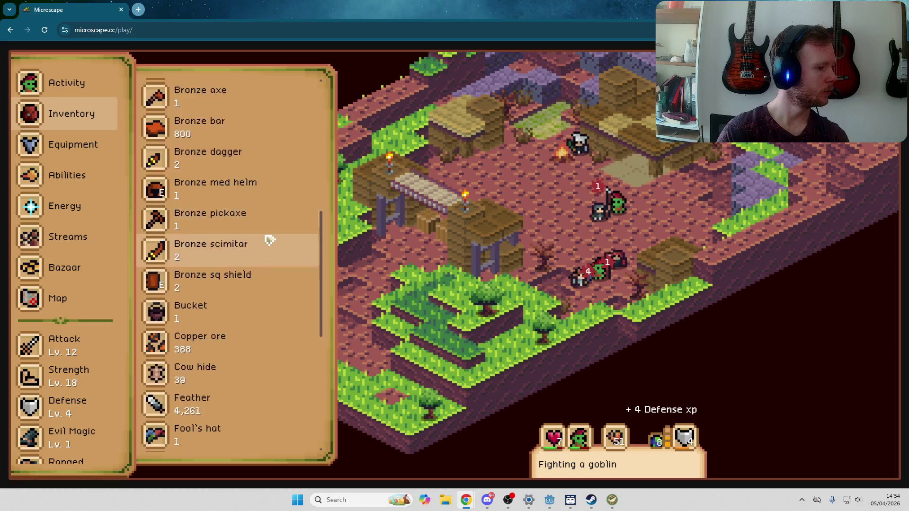
{"action": "scroll", "coordinate": [254, 265], "scroll_direction": "down", "scroll_amount": 5}
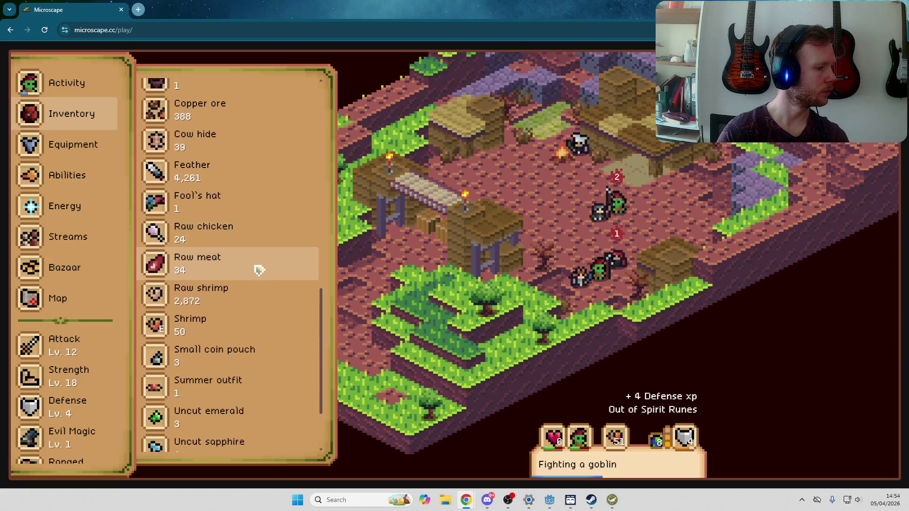
View the Small coin pouch details, then return to the inventory list
{"action": "left_click", "coordinate": [270, 342]}
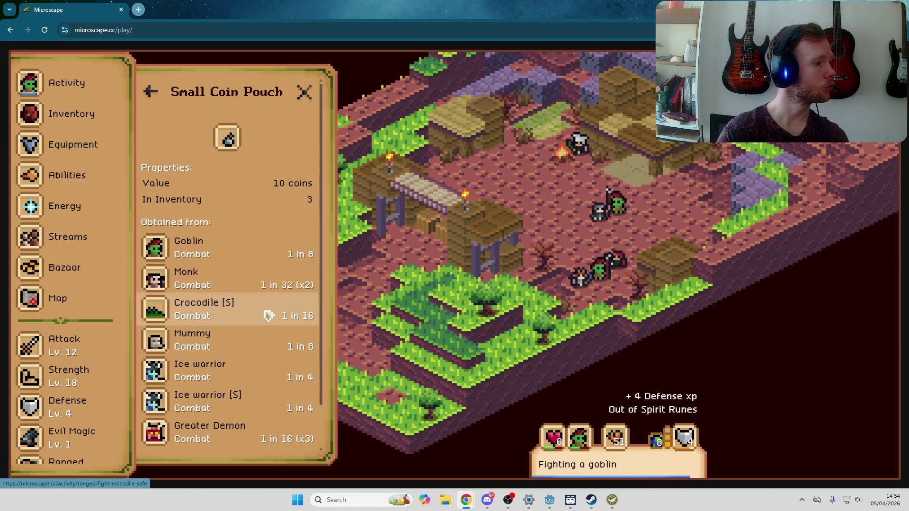
{"action": "scroll", "coordinate": [250, 239], "scroll_direction": "down", "scroll_amount": 1}
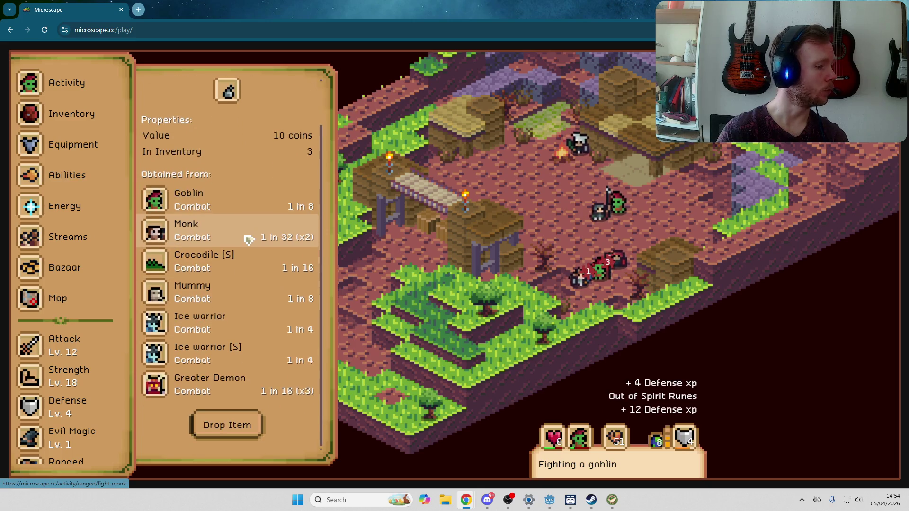
{"action": "scroll", "coordinate": [232, 232], "scroll_direction": "up", "scroll_amount": 1}
{"action": "left_click", "coordinate": [148, 90]}
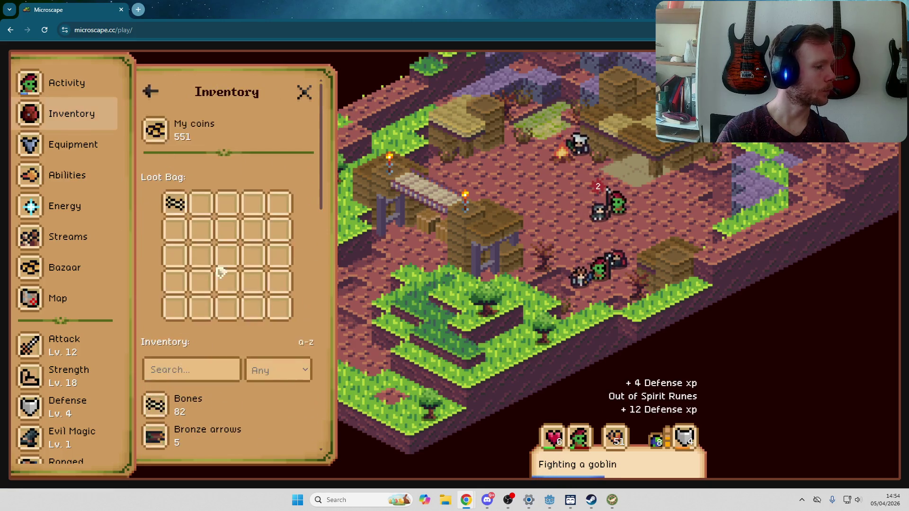
Pick a goblin on the map to list its Attack, Strength, Defense, Evil Magic and Ranged activities
{"action": "scroll", "coordinate": [256, 331], "scroll_direction": "down", "scroll_amount": 5}
{"action": "scroll", "coordinate": [260, 340], "scroll_direction": "down", "scroll_amount": 5}
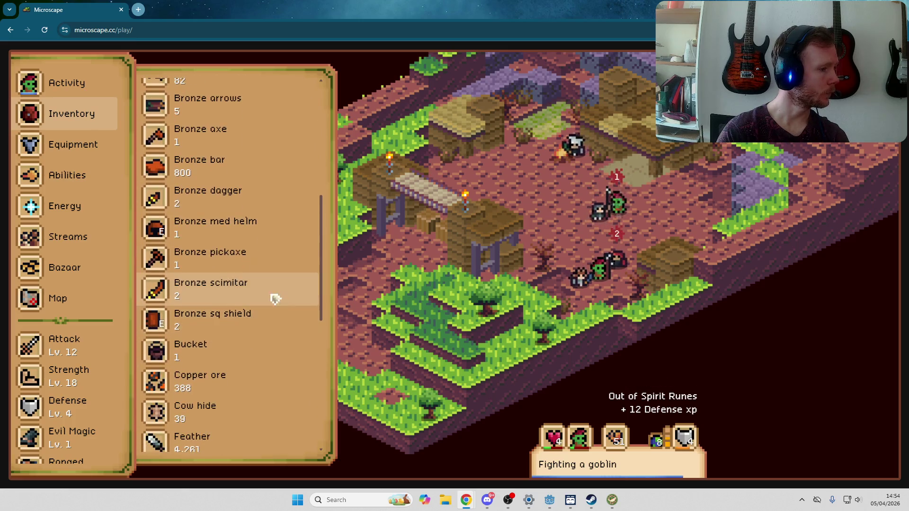
{"action": "scroll", "coordinate": [286, 258], "scroll_direction": "down", "scroll_amount": 9}
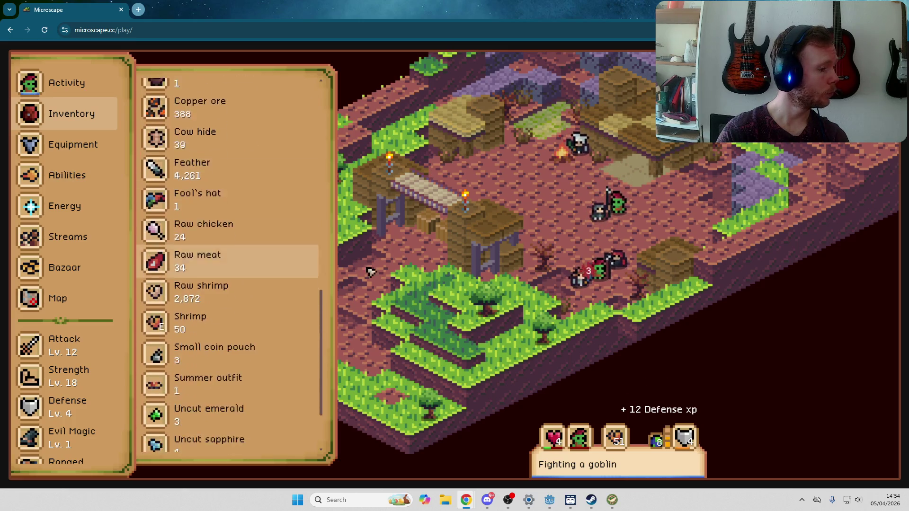
{"action": "left_click", "coordinate": [603, 280]}
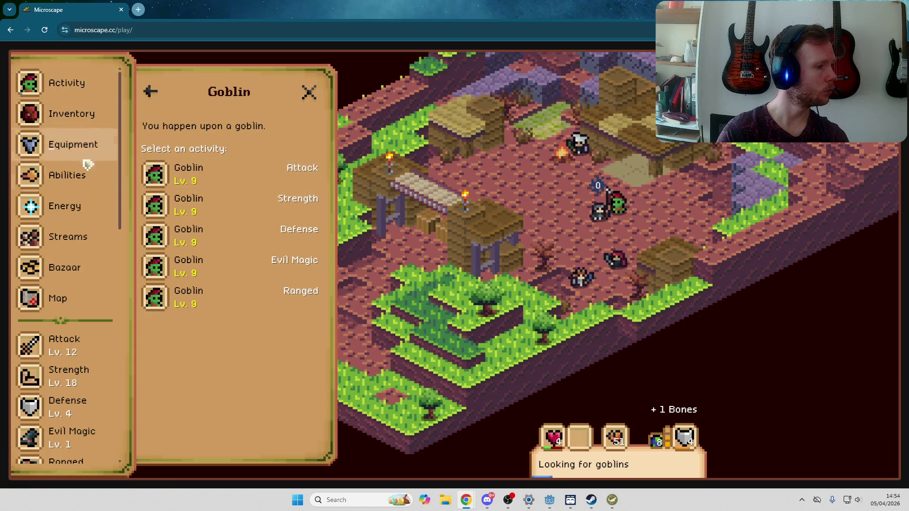
Check the goblin Defense fight's stats and drops, including the Chef's hat, then close the panel
{"action": "left_click", "coordinate": [241, 237]}
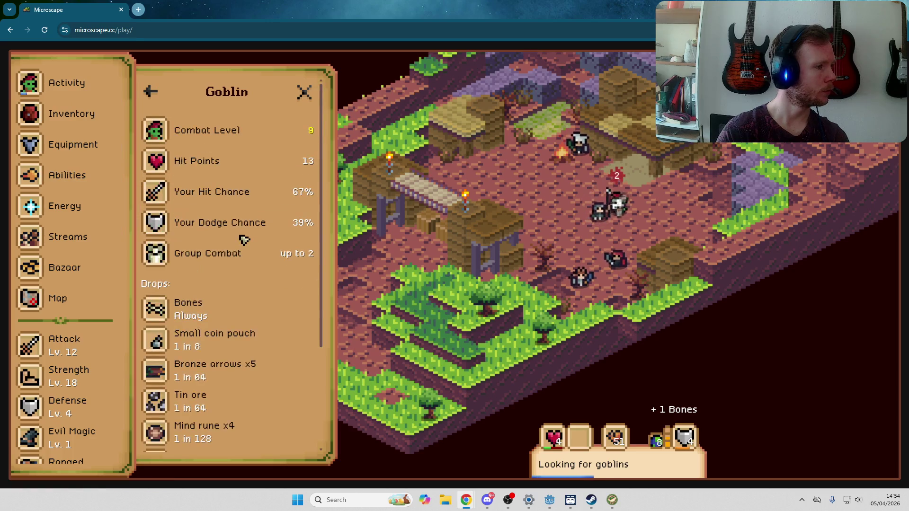
{"action": "scroll", "coordinate": [283, 228], "scroll_direction": "down", "scroll_amount": 2}
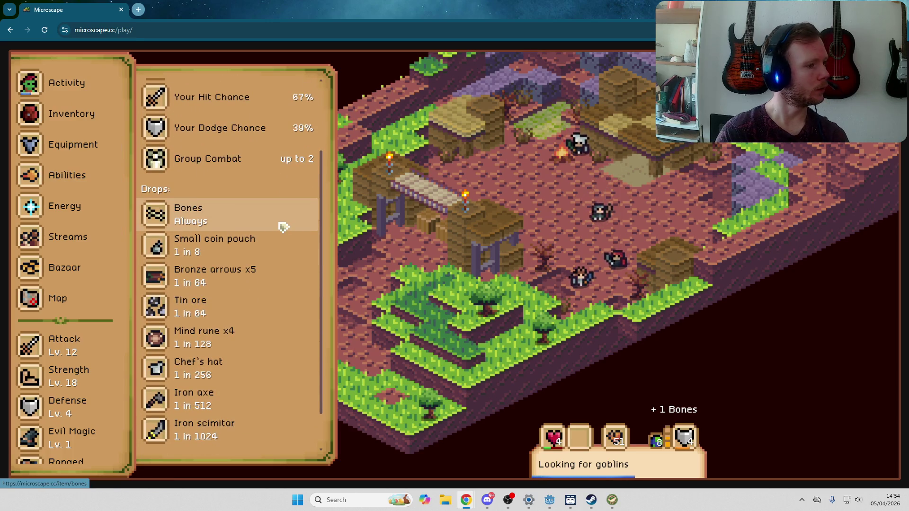
{"action": "scroll", "coordinate": [283, 227], "scroll_direction": "down", "scroll_amount": 1}
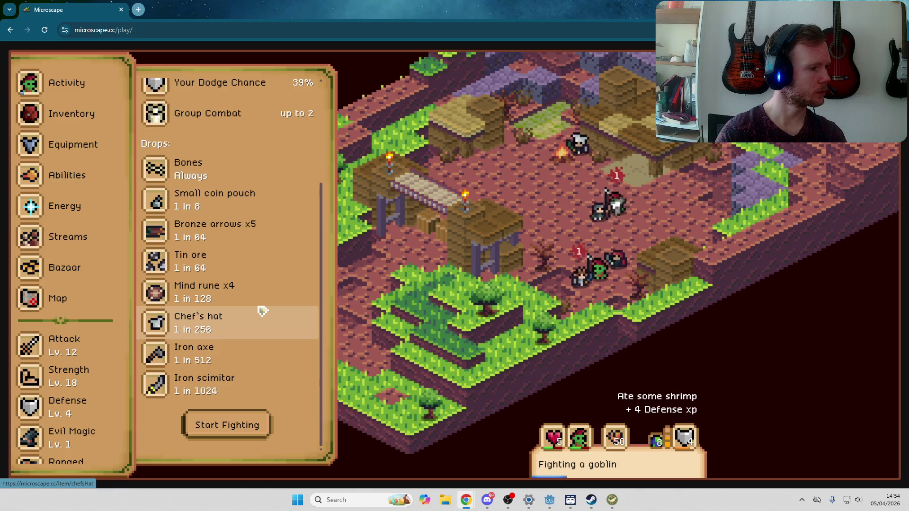
{"action": "left_click", "coordinate": [247, 322]}
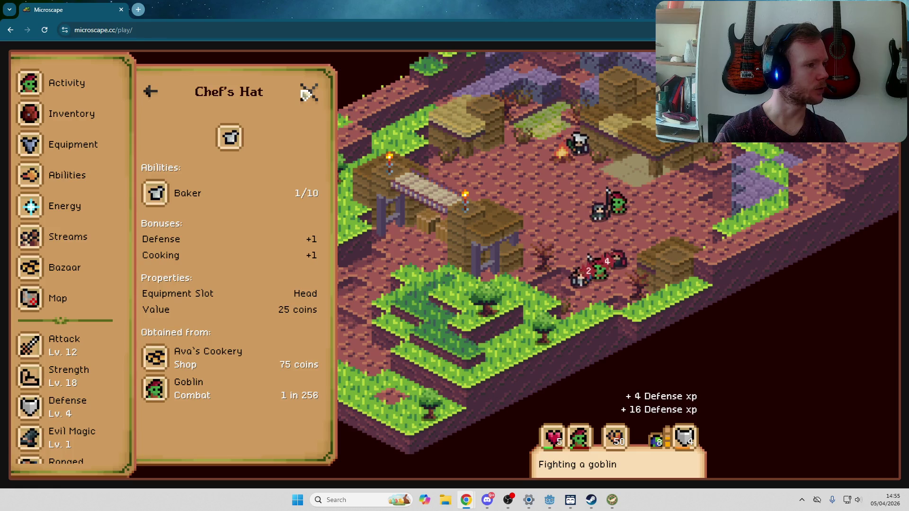
{"action": "left_click", "coordinate": [309, 93]}
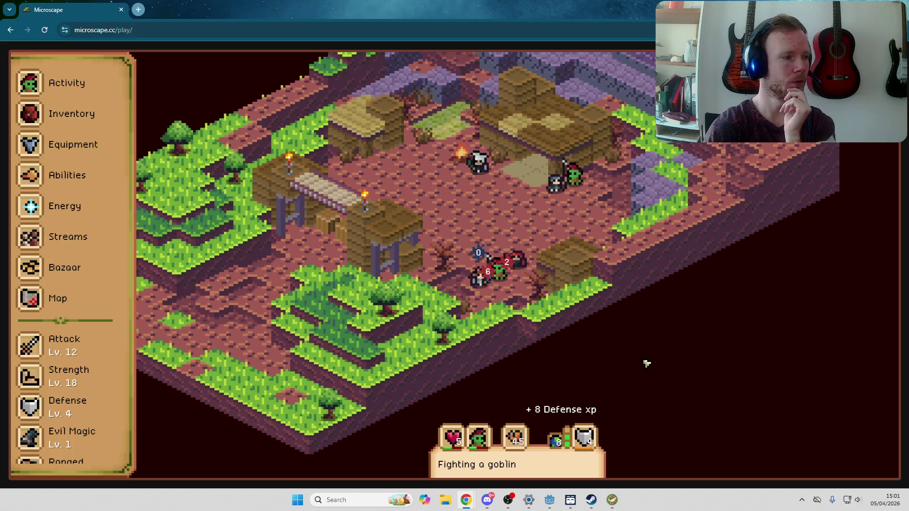
Scroll the Microscape skills sidebar, then return to the Godot editor showing WoodsScene14
{"action": "scroll", "coordinate": [75, 266], "scroll_direction": "down", "scroll_amount": 8}
{"action": "scroll", "coordinate": [75, 267], "scroll_direction": "down", "scroll_amount": 4}
{"action": "scroll", "coordinate": [75, 266], "scroll_direction": "up", "scroll_amount": 8}
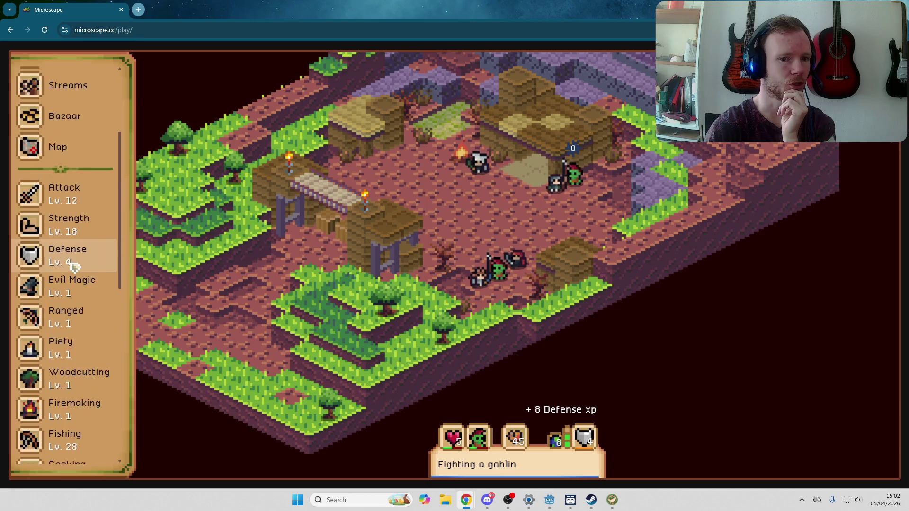
{"action": "scroll", "coordinate": [74, 267], "scroll_direction": "up", "scroll_amount": 5}
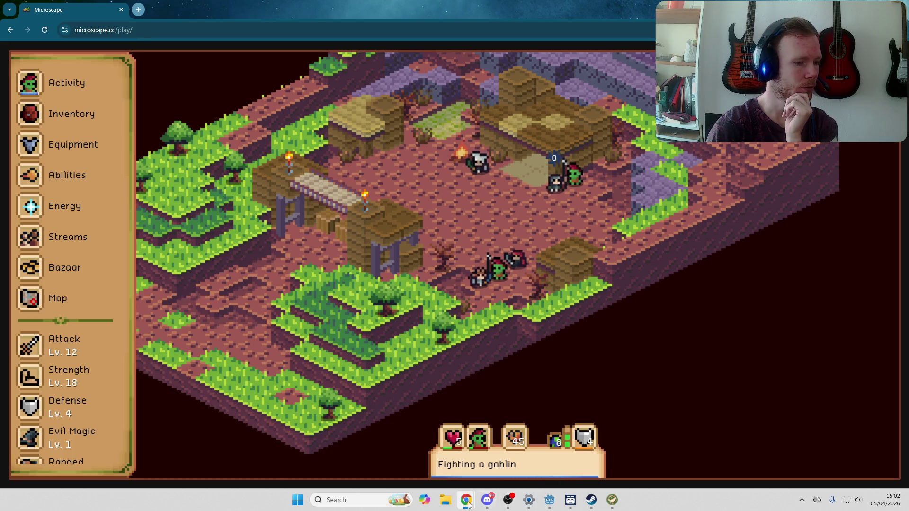
{"action": "key", "text": "alt+Tab"}
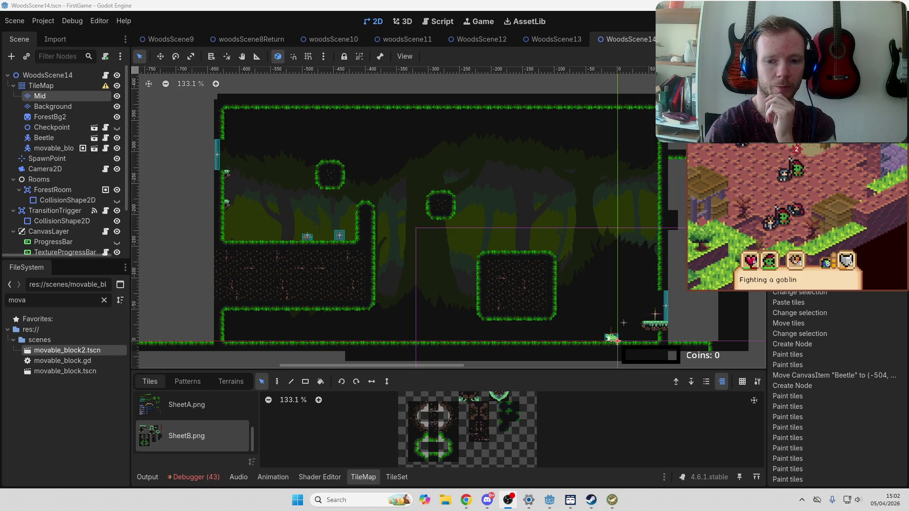
Reload the Microscape game page with F5 to reconnect, then return to Godot
{"action": "left_click", "coordinate": [817, 237]}
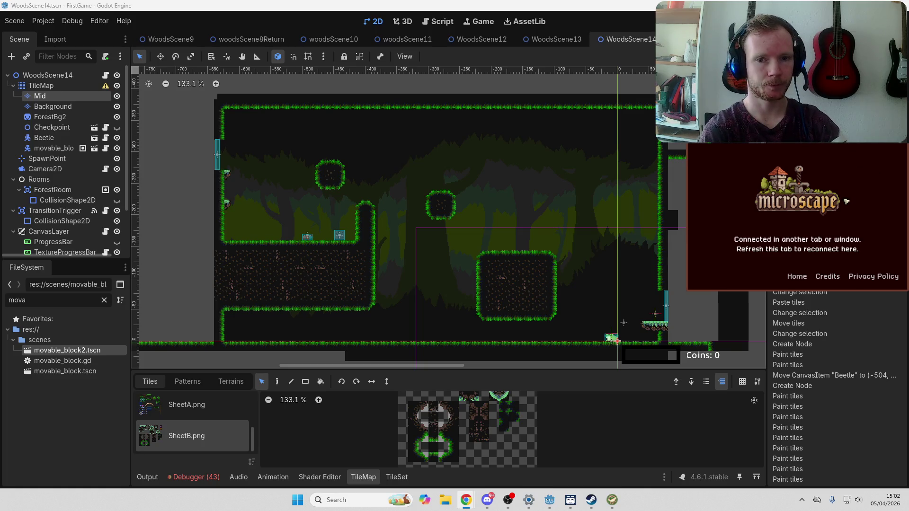
{"action": "key", "text": "F5"}
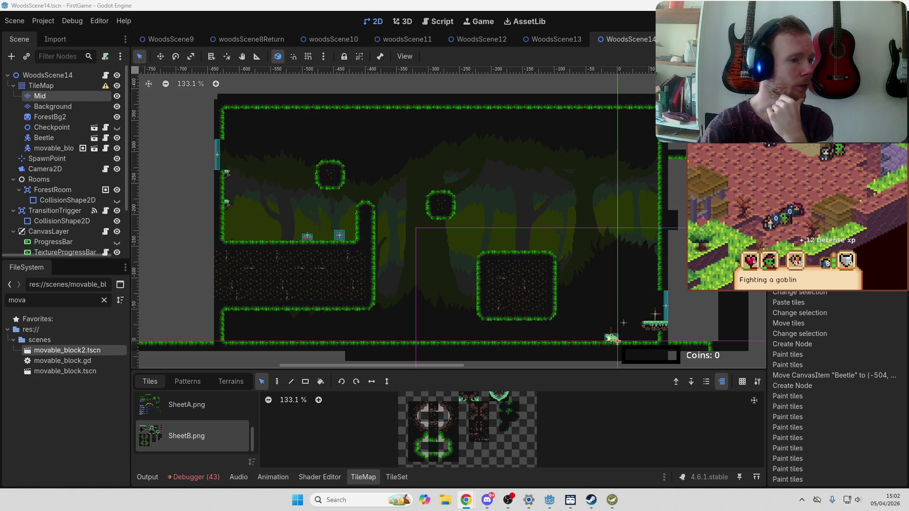
{"action": "left_click", "coordinate": [547, 4]}
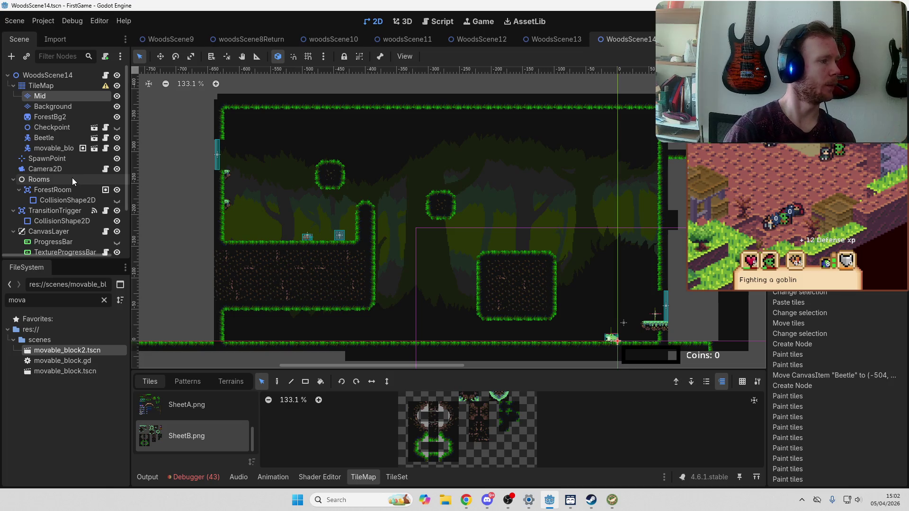
Select the movable block and ForestRoom nodes in WoodsScene14, then open the main game scene
{"action": "scroll", "coordinate": [72, 178], "scroll_direction": "down", "scroll_amount": 1}
{"action": "left_click", "coordinate": [56, 127]}
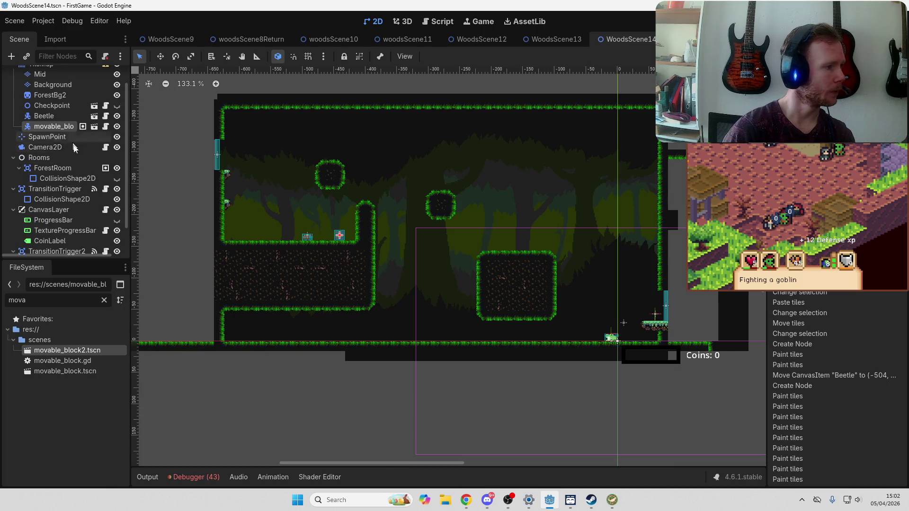
{"action": "left_click", "coordinate": [71, 169]}
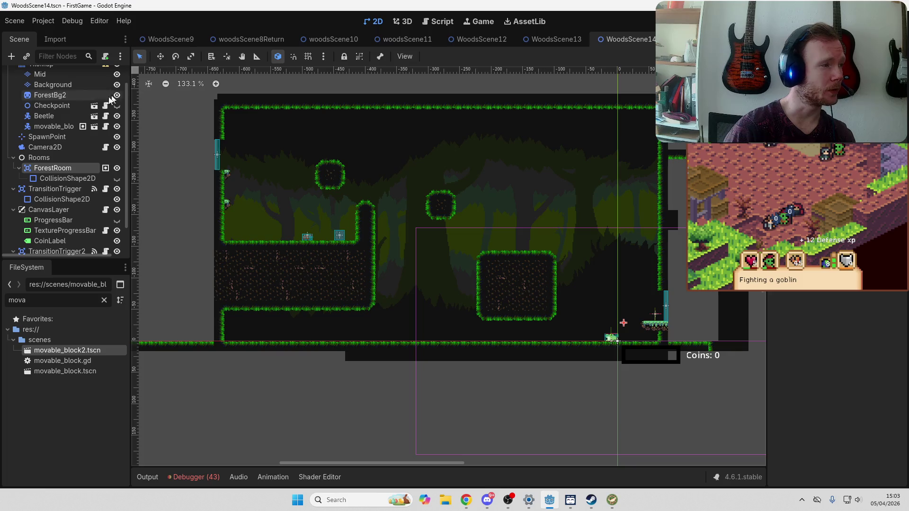
{"action": "scroll", "coordinate": [117, 97], "scroll_direction": "up", "scroll_amount": 1}
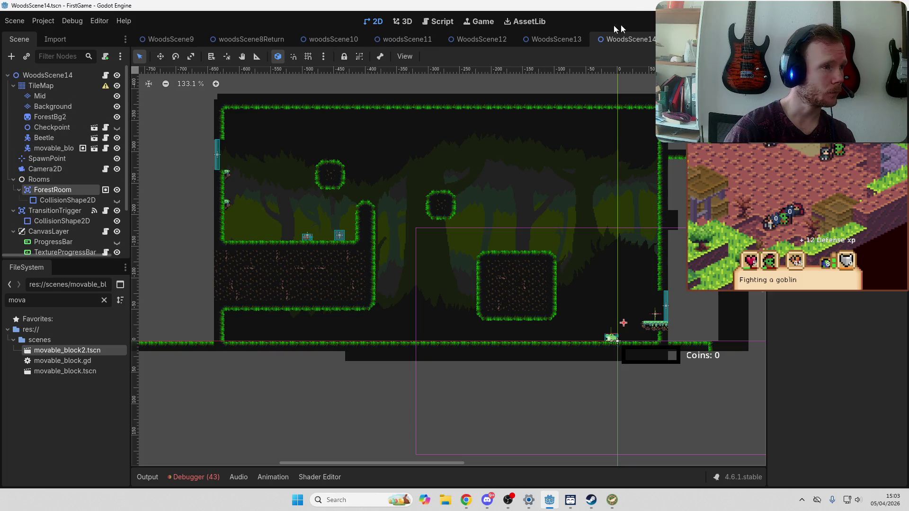
{"action": "scroll", "coordinate": [426, 38], "scroll_direction": "up", "scroll_amount": 2}
{"action": "scroll", "coordinate": [398, 38], "scroll_direction": "up", "scroll_amount": 8}
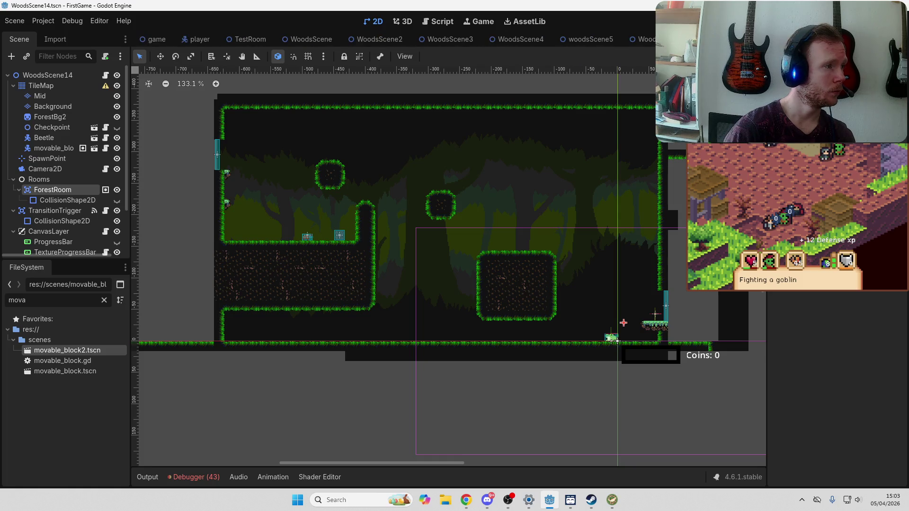
{"action": "left_click", "coordinate": [153, 39]}
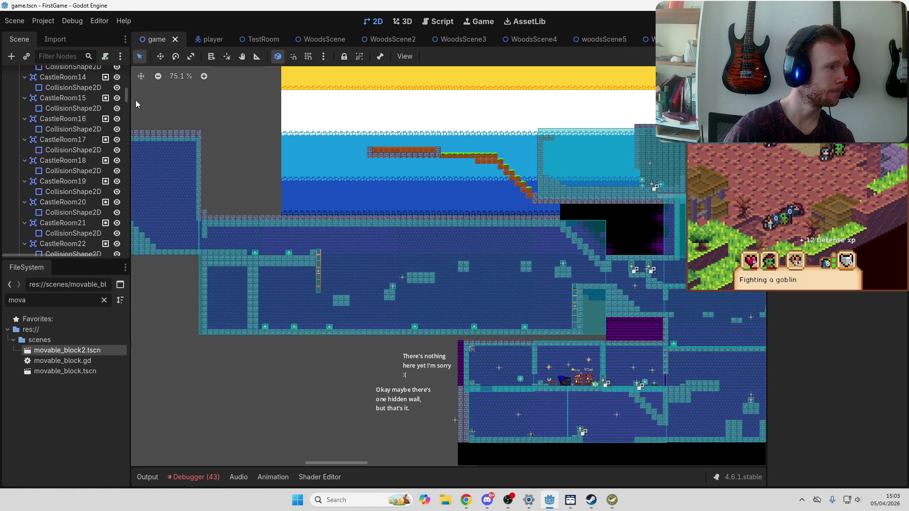
Open the Player's script and search player.gd for 'RoomArea'
{"action": "left_click_drag", "start_coordinate": [127, 97], "coordinate": [126, 69]}
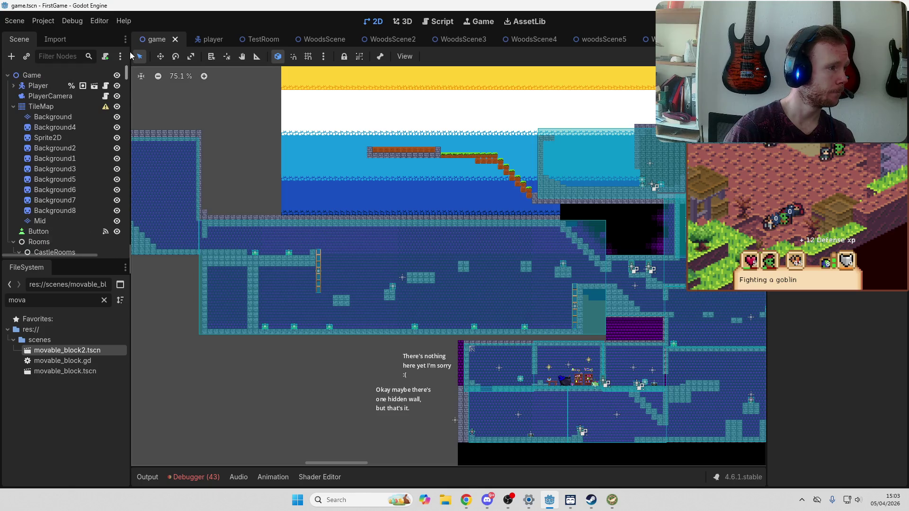
{"action": "left_click", "coordinate": [107, 87]}
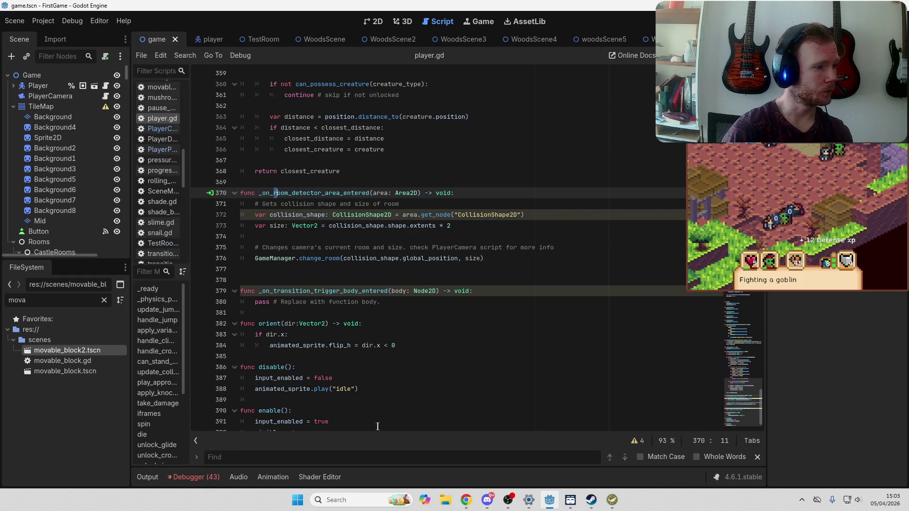
{"action": "type", "text": "R"}
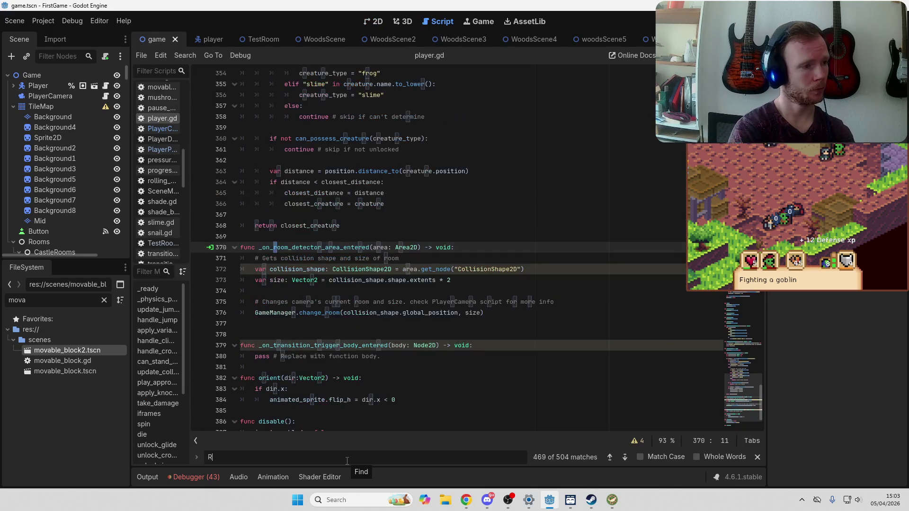
{"action": "type", "text": "oomA"}
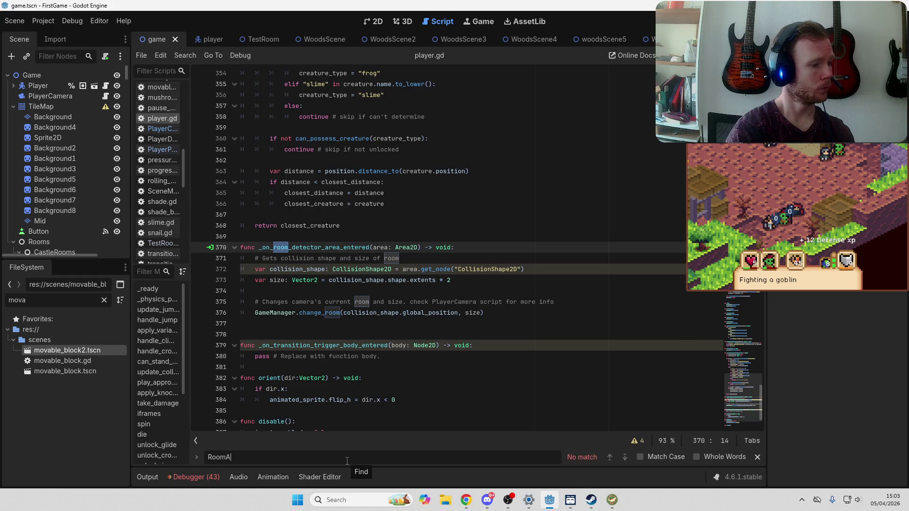
{"action": "type", "text": "rea"}
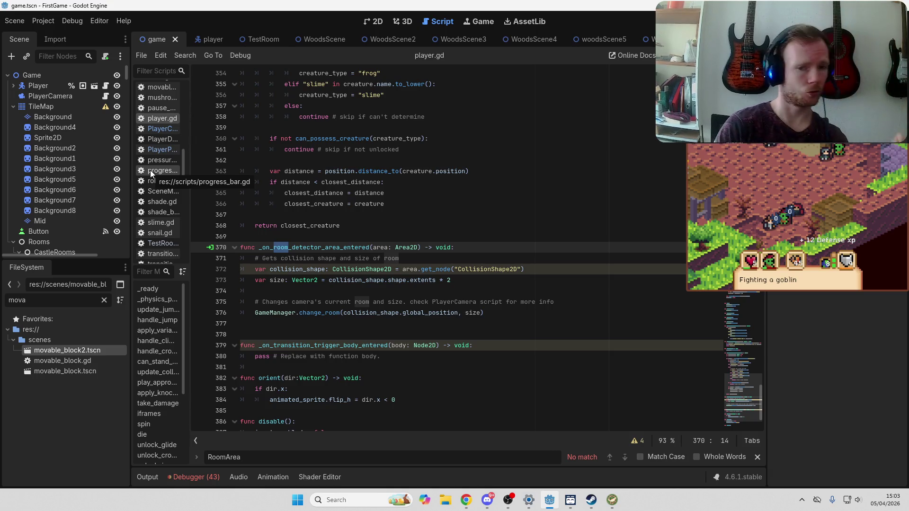
{"action": "key", "text": "alt+Tab"}
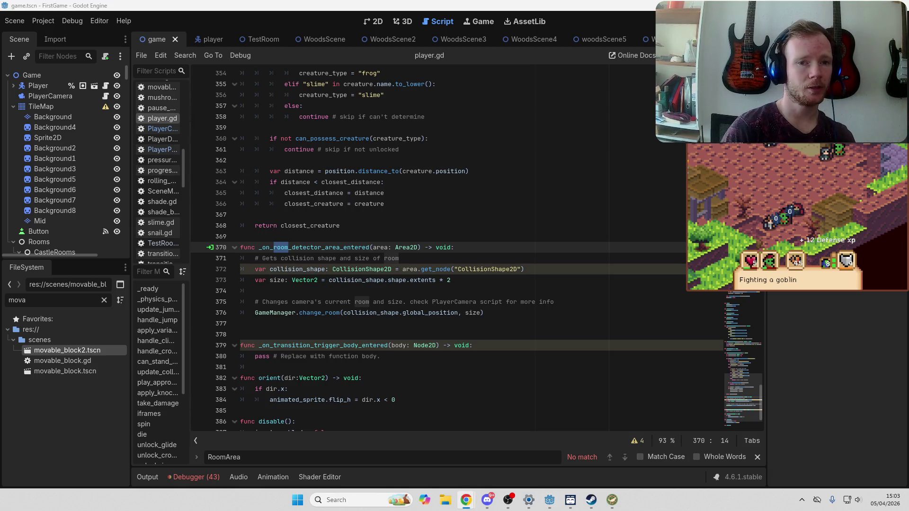
Select the first CastleRoom area, then open the built-in RespawnManager script
{"action": "scroll", "coordinate": [94, 196], "scroll_direction": "down", "scroll_amount": 3}
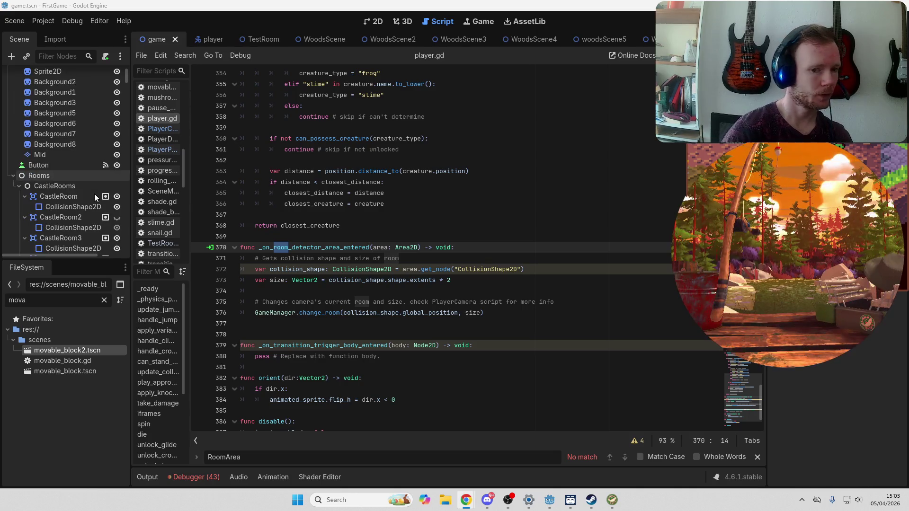
{"action": "scroll", "coordinate": [95, 194], "scroll_direction": "down", "scroll_amount": 3}
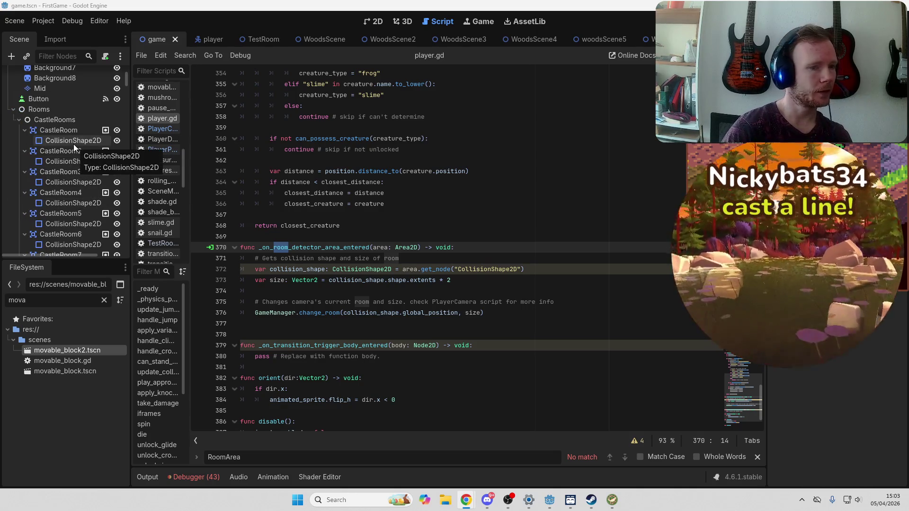
{"action": "left_click", "coordinate": [107, 131]}
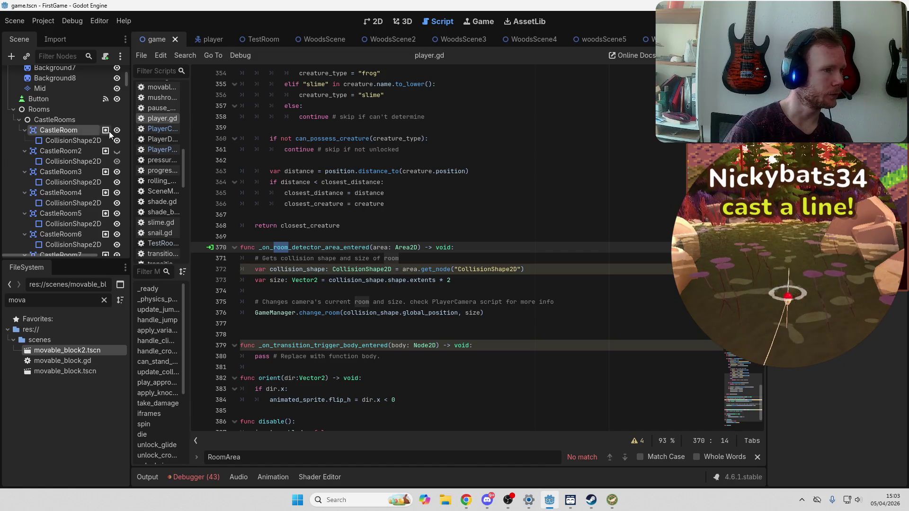
{"action": "scroll", "coordinate": [80, 138], "scroll_direction": "down", "scroll_amount": 15}
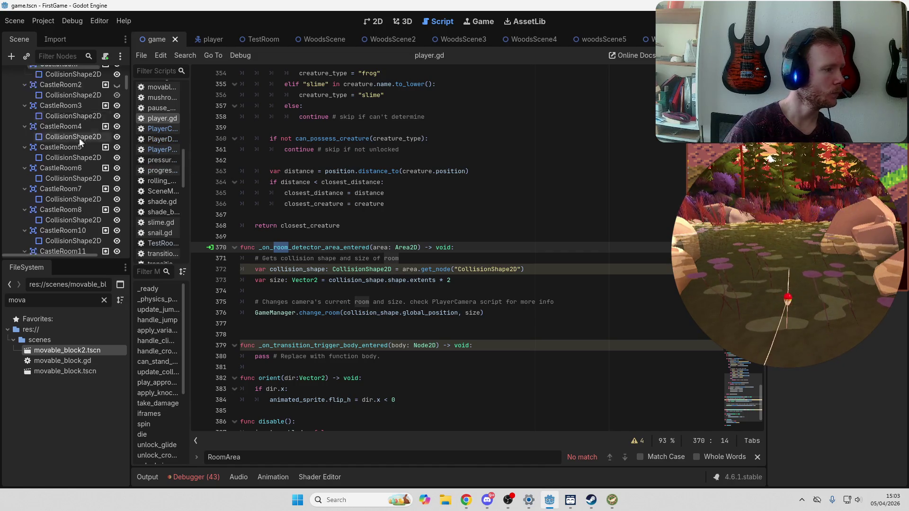
{"action": "left_click_drag", "start_coordinate": [126, 102], "coordinate": [126, 135]}
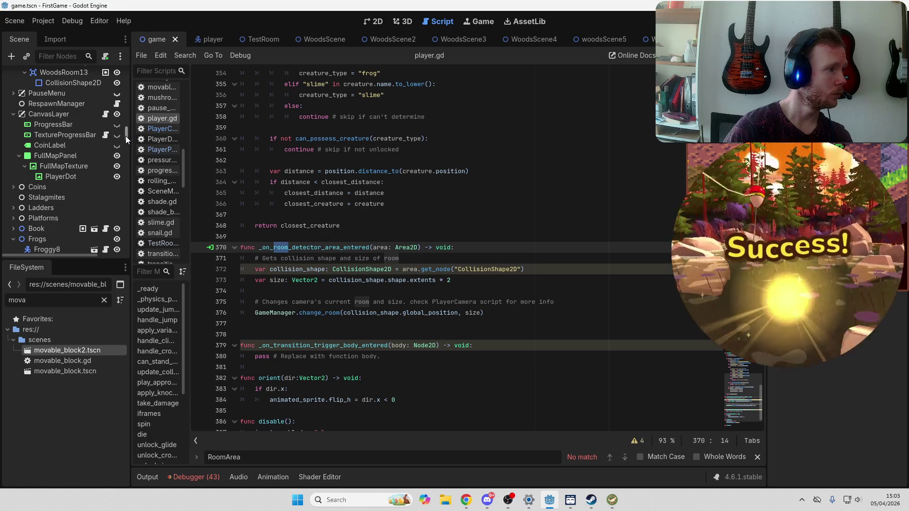
{"action": "scroll", "coordinate": [126, 137], "scroll_direction": "up", "scroll_amount": 2}
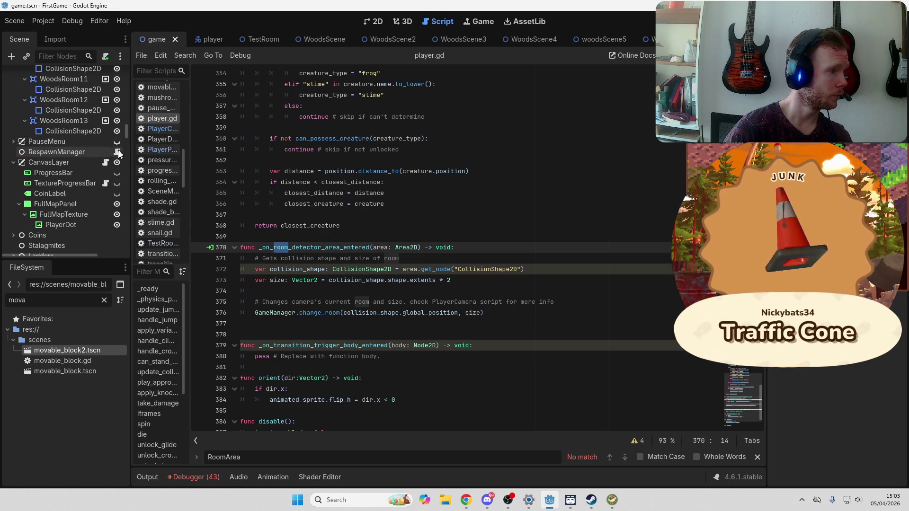
{"action": "left_click", "coordinate": [118, 152]}
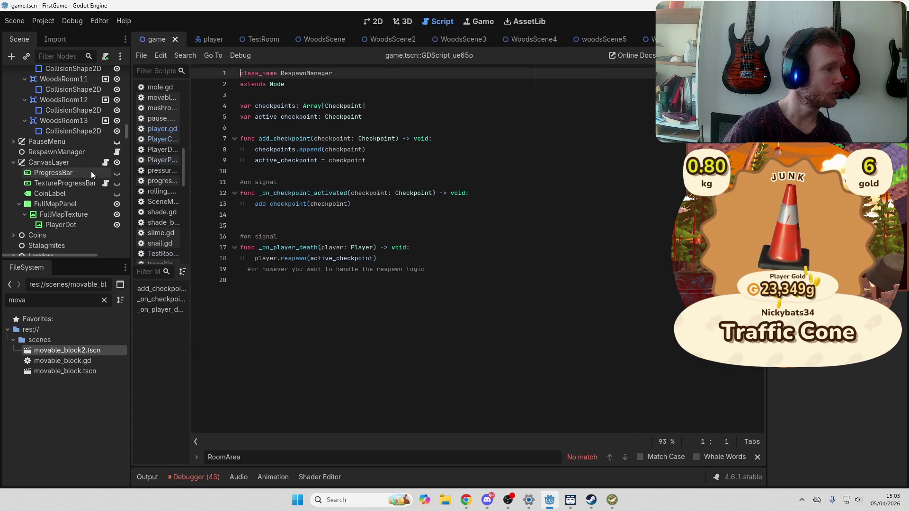
Read through the RespawnManager script's checkpoint and respawn handlers
{"action": "scroll", "coordinate": [91, 174], "scroll_direction": "down", "scroll_amount": 5}
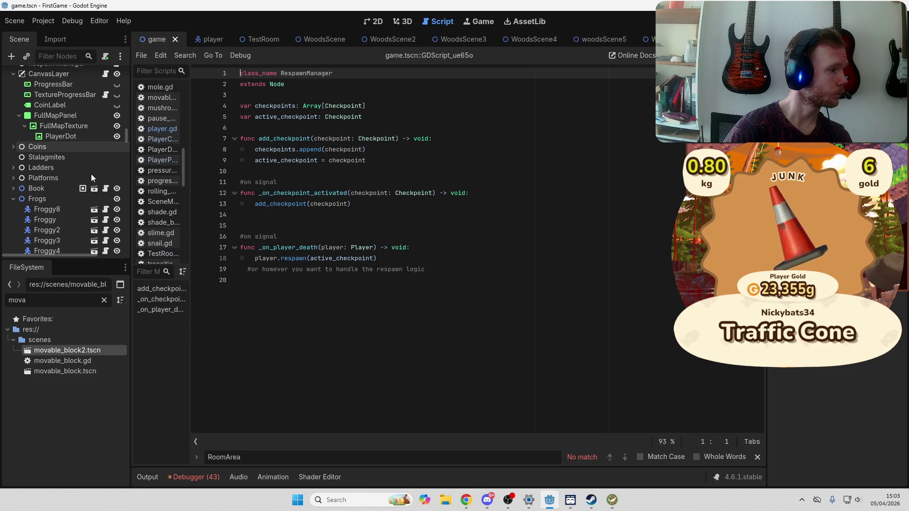
{"action": "scroll", "coordinate": [91, 175], "scroll_direction": "down", "scroll_amount": 5}
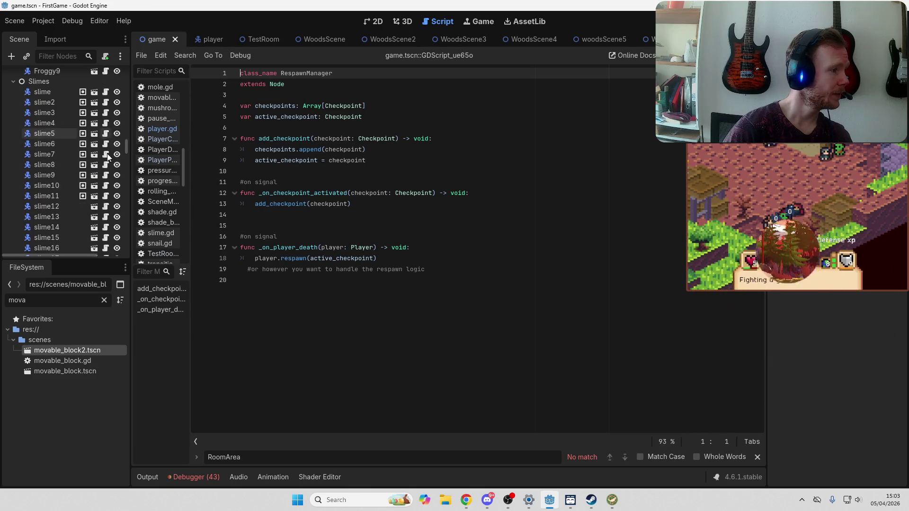
{"action": "scroll", "coordinate": [107, 154], "scroll_direction": "down", "scroll_amount": 15}
{"action": "scroll", "coordinate": [107, 153], "scroll_direction": "down", "scroll_amount": 20}
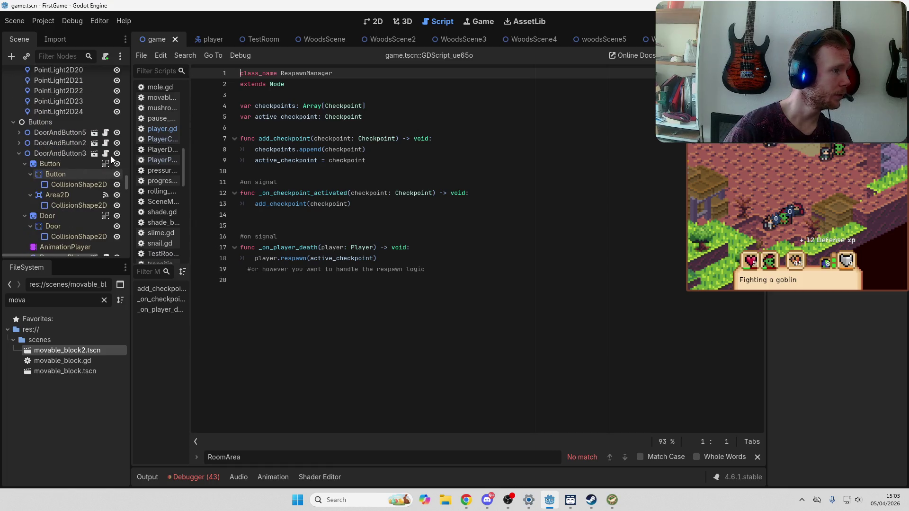
{"action": "scroll", "coordinate": [111, 159], "scroll_direction": "down", "scroll_amount": 8}
{"action": "scroll", "coordinate": [112, 160], "scroll_direction": "down", "scroll_amount": 20}
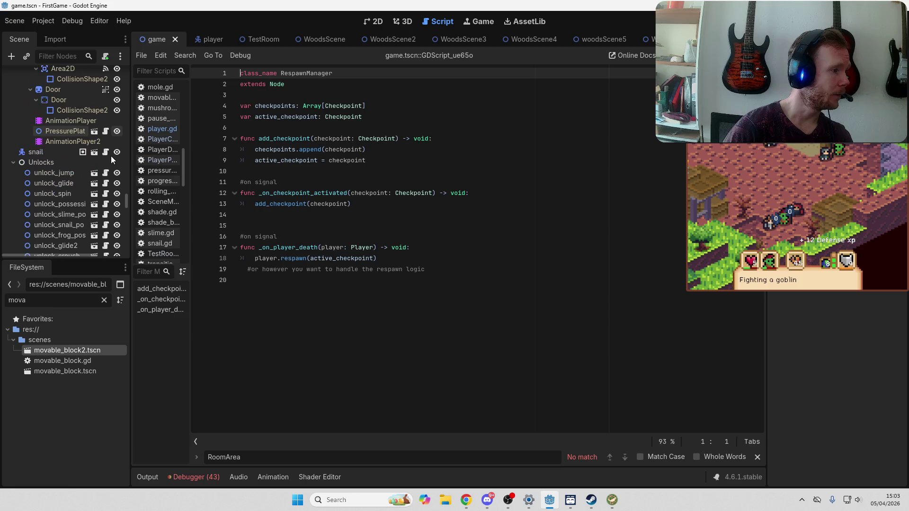
{"action": "scroll", "coordinate": [112, 159], "scroll_direction": "down", "scroll_amount": 20}
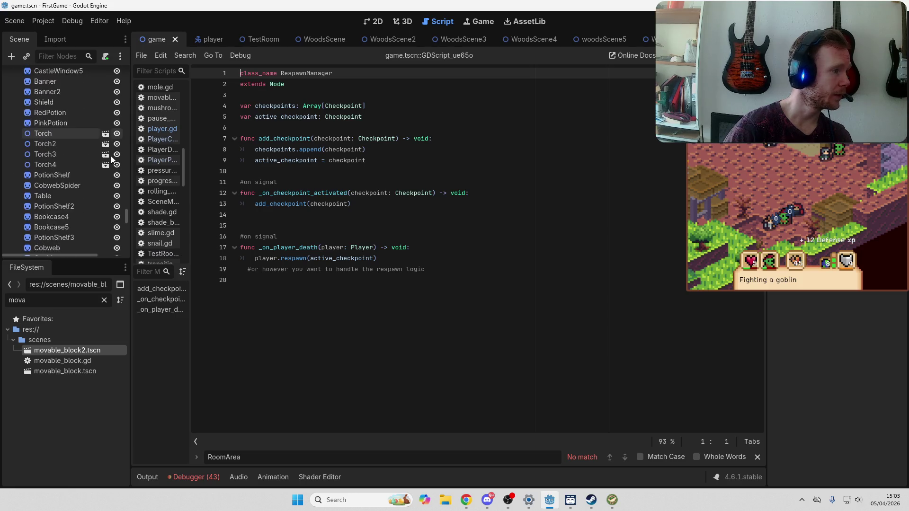
{"action": "scroll", "coordinate": [111, 160], "scroll_direction": "down", "scroll_amount": 3}
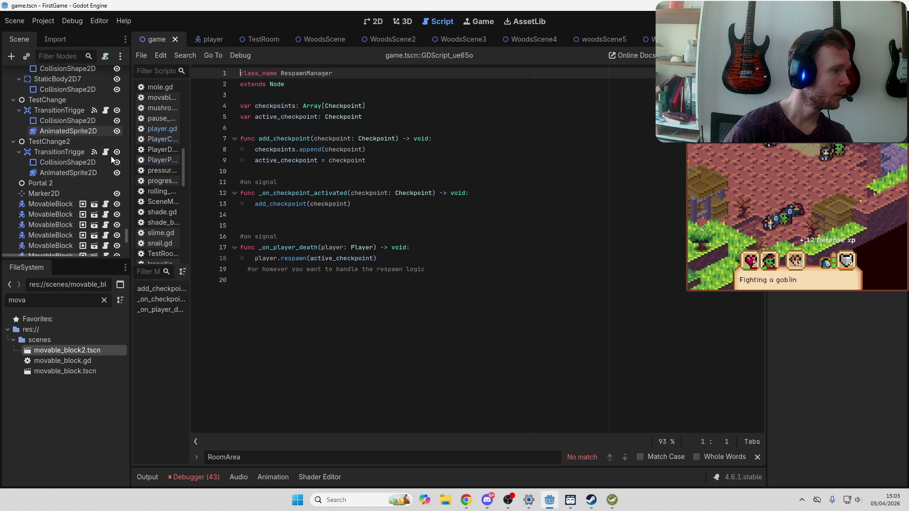
{"action": "scroll", "coordinate": [111, 159], "scroll_direction": "down", "scroll_amount": 10}
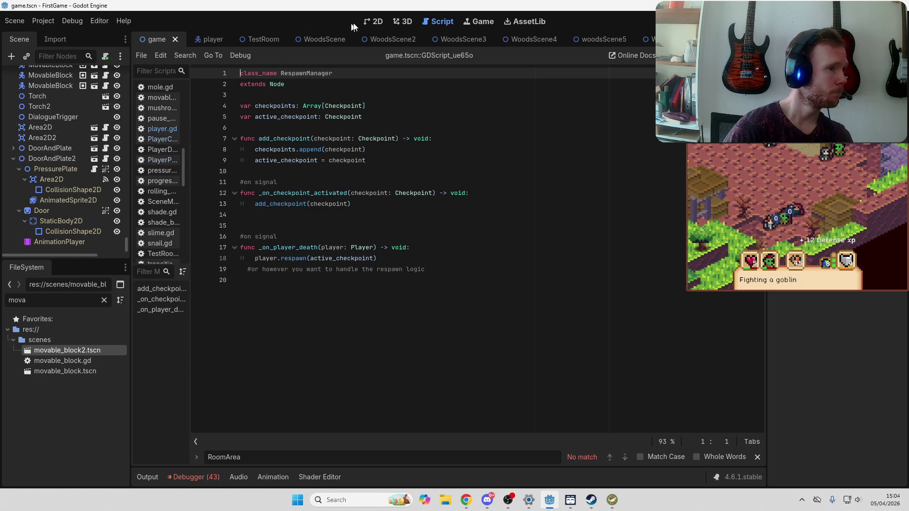
In the 2D view, trace the big room's collision shape to its parent CastleRoom30
{"action": "left_click", "coordinate": [368, 24]}
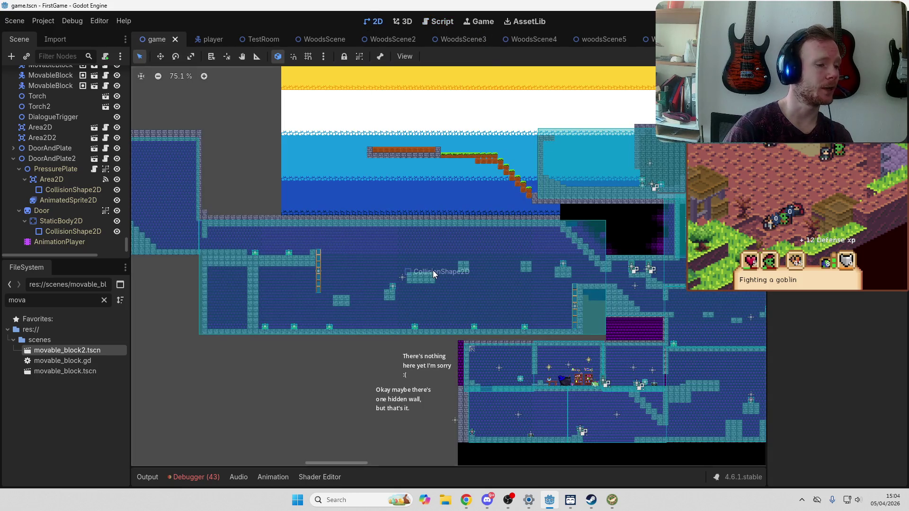
{"action": "left_click", "coordinate": [531, 268]}
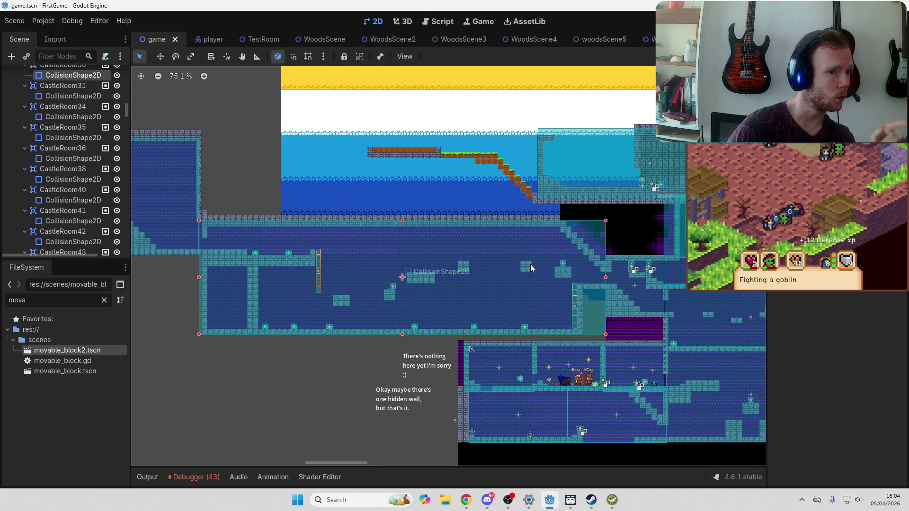
{"action": "scroll", "coordinate": [85, 151], "scroll_direction": "up", "scroll_amount": 2}
{"action": "left_click", "coordinate": [67, 110]}
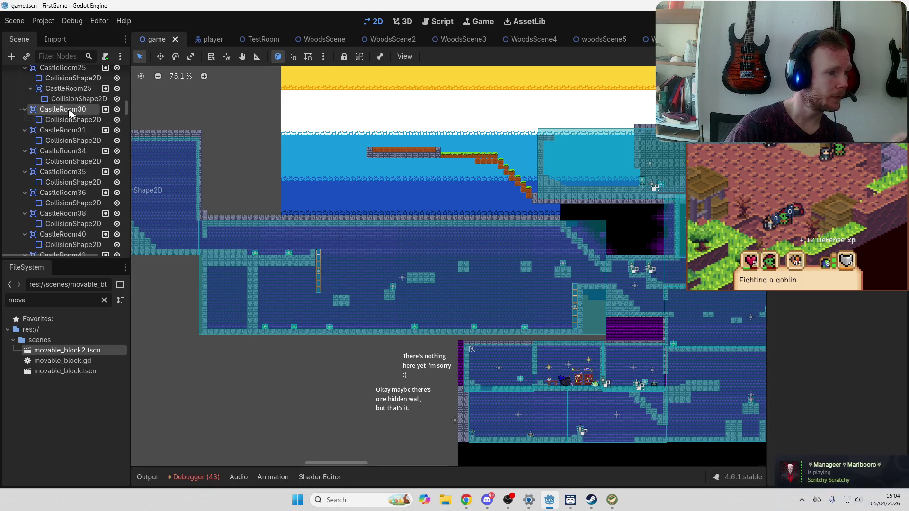
Inspect CastleRoom30's Area2D and confirm its collision mask uses layer 8 only
{"action": "left_click", "coordinate": [500, 250]}
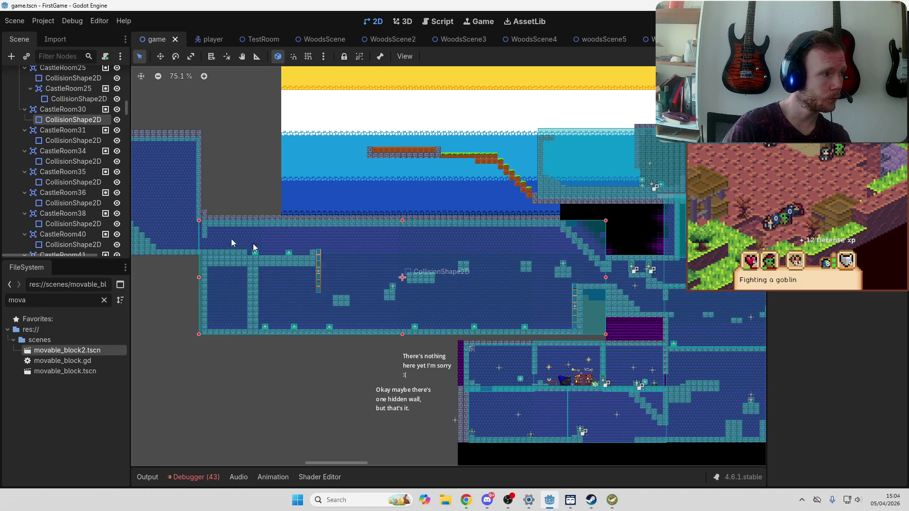
{"action": "left_click", "coordinate": [70, 109]}
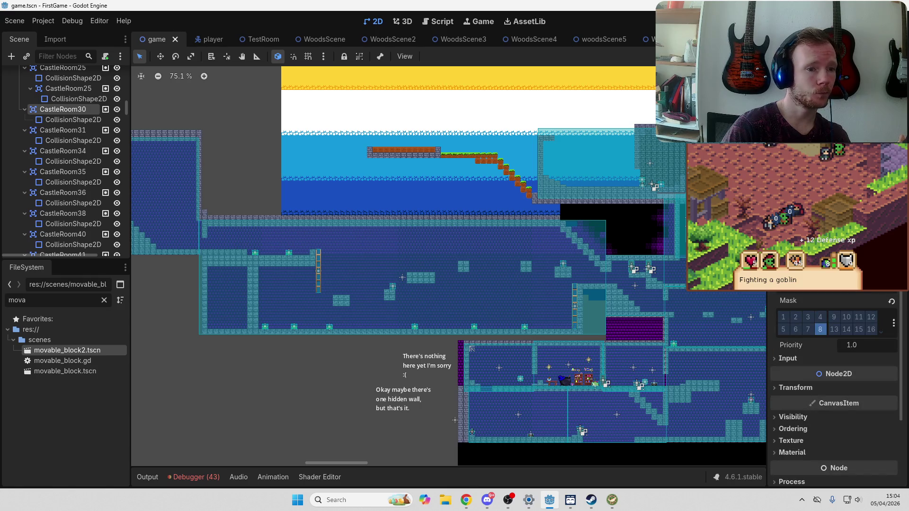
{"action": "left_click", "coordinate": [55, 121]}
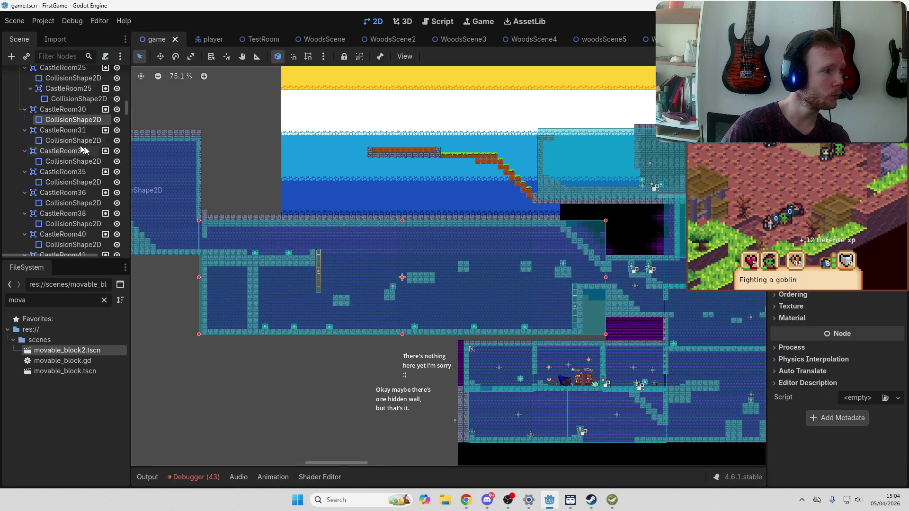
{"action": "left_click", "coordinate": [70, 112]}
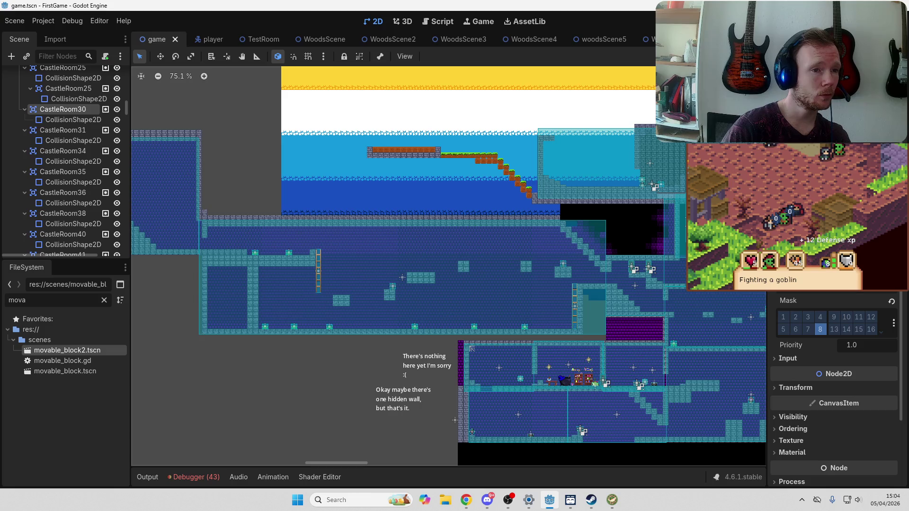
{"action": "scroll", "coordinate": [834, 379], "scroll_direction": "down", "scroll_amount": 3}
{"action": "scroll", "coordinate": [834, 379], "scroll_direction": "up", "scroll_amount": 3}
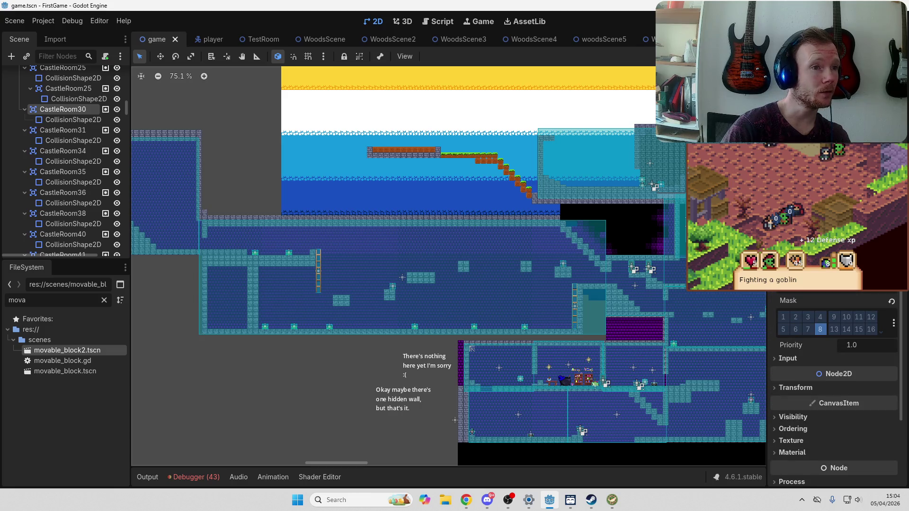
{"action": "scroll", "coordinate": [394, 39], "scroll_direction": "down", "scroll_amount": 10}
{"action": "scroll", "coordinate": [617, 42], "scroll_direction": "down", "scroll_amount": 3}
In WoodsScene14, set ForestRoom's collision mask to layer 8 only and save the scene
{"action": "left_click", "coordinate": [617, 42]}
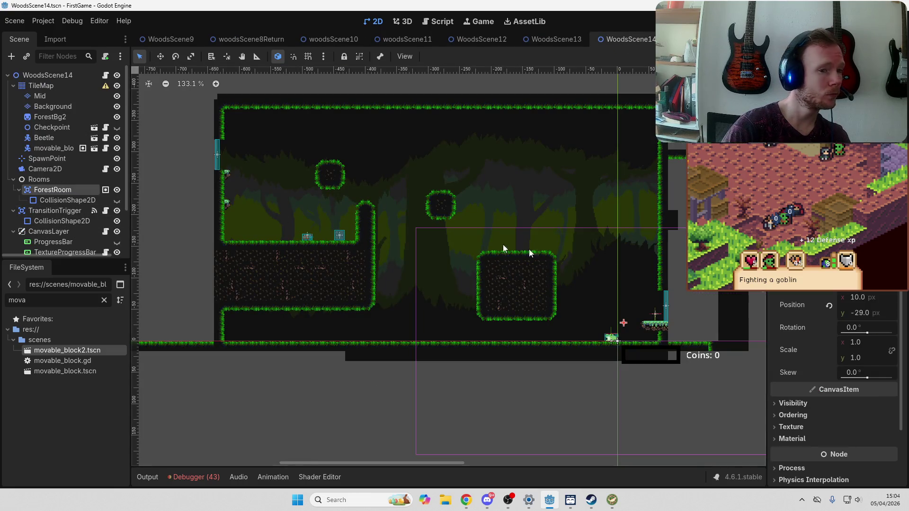
{"action": "scroll", "coordinate": [833, 388], "scroll_direction": "up", "scroll_amount": 4}
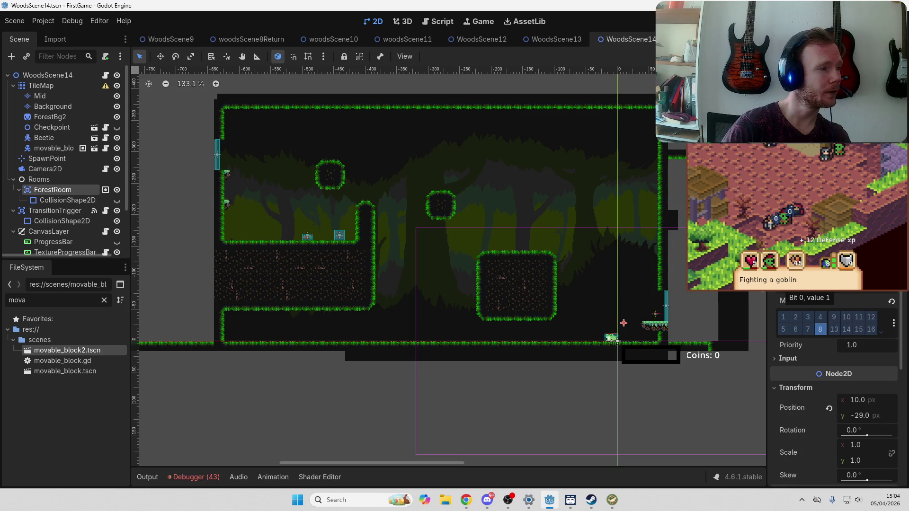
{"action": "left_click", "coordinate": [784, 317]}
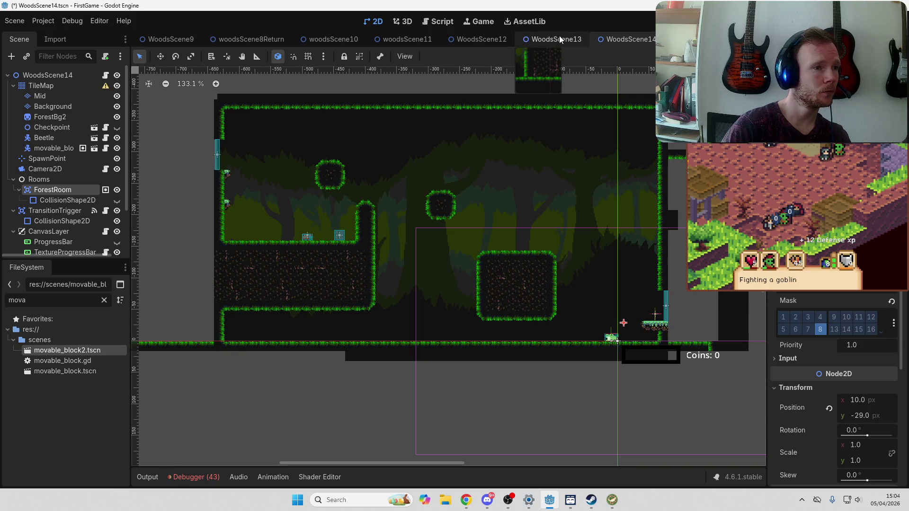
{"action": "key", "text": "ctrl+s"}
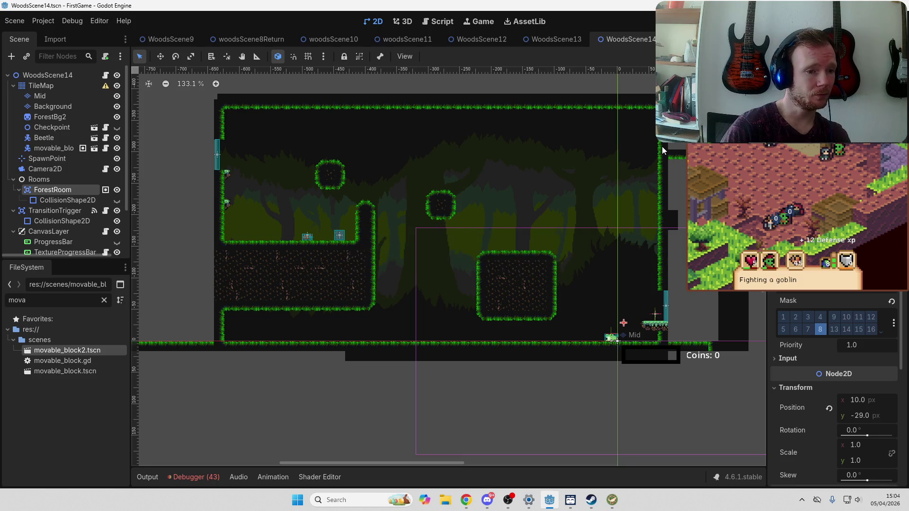
Run the project, switch the game to fullscreen in Options, and start a new game
{"action": "key", "text": "F5"}
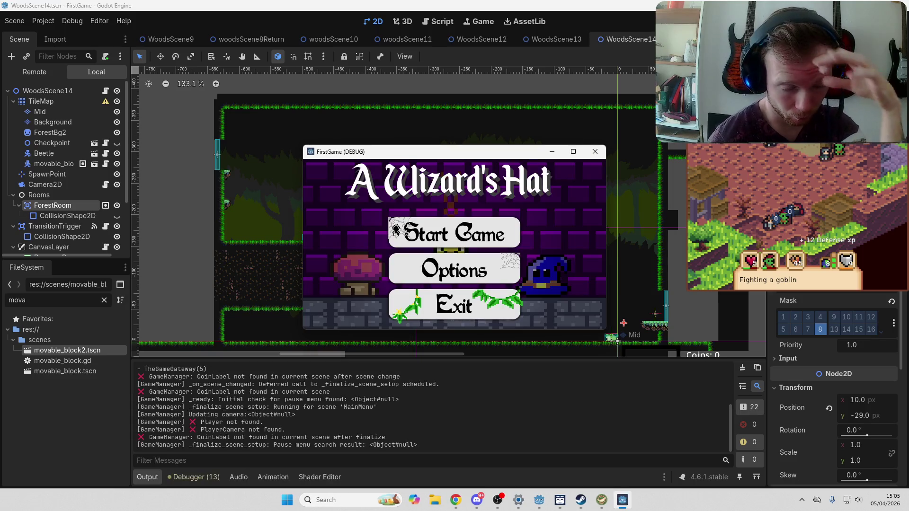
{"action": "left_click", "coordinate": [458, 273]}
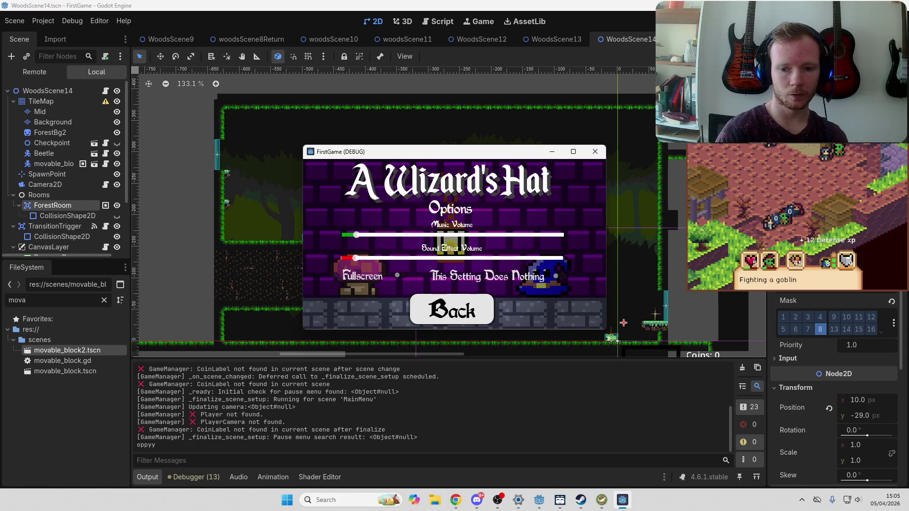
{"action": "left_click", "coordinate": [395, 275]}
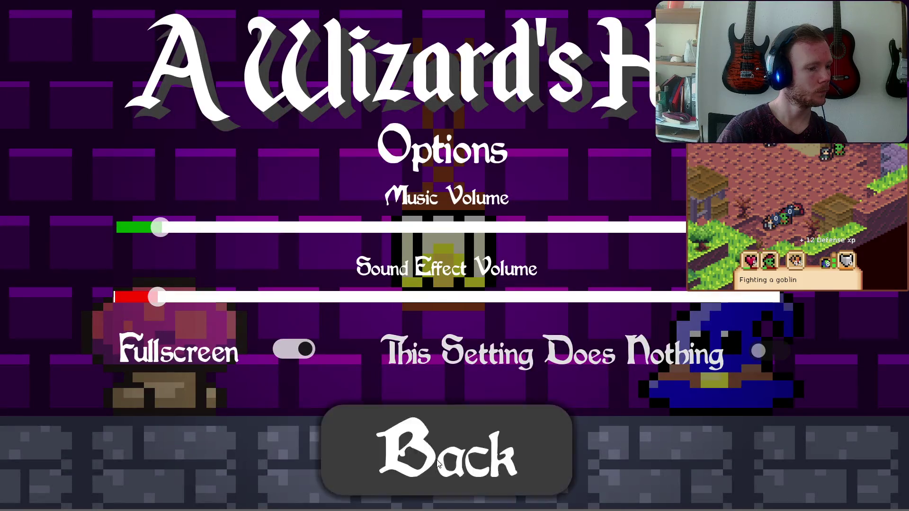
{"action": "left_click", "coordinate": [450, 445]}
{"action": "left_click", "coordinate": [454, 220]}
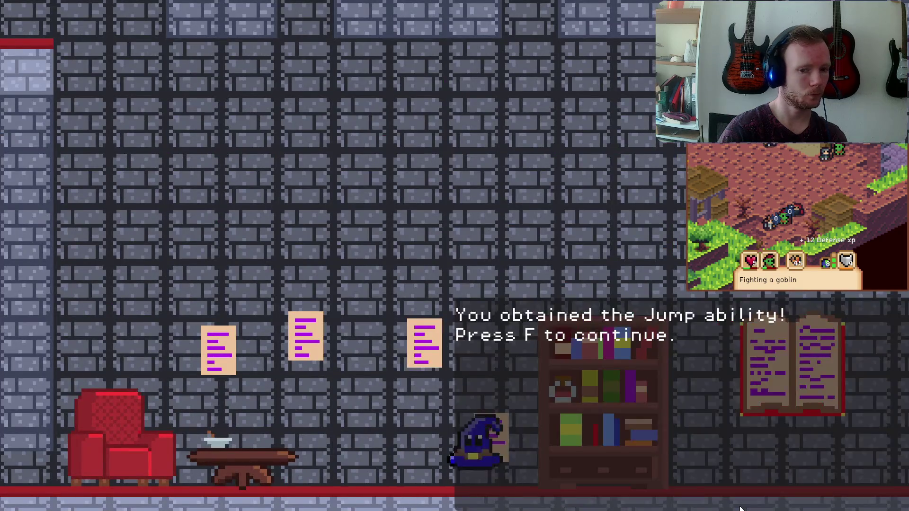
Dismiss the Jump ability message and jump the wizard through the castle hall
{"action": "key", "text": "d"}
{"action": "key", "text": "f"}
{"action": "key", "text": "f"}
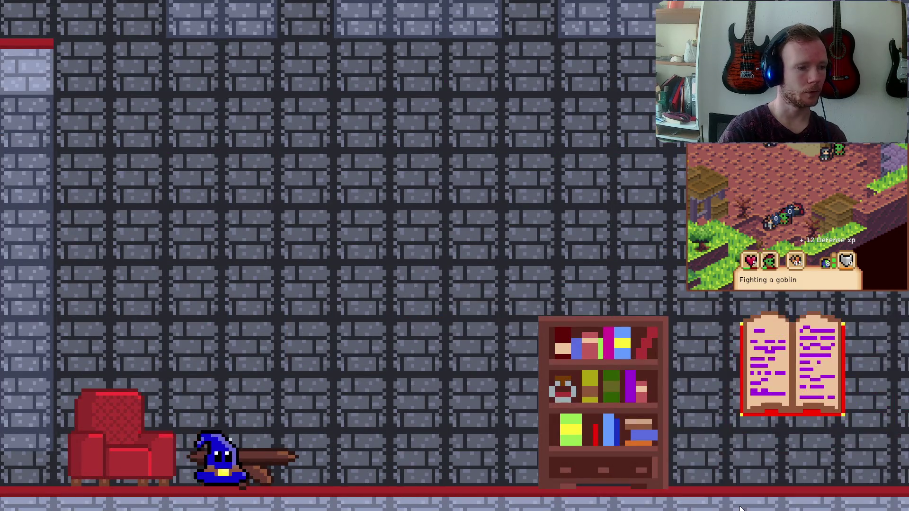
{"action": "key", "text": "d"}
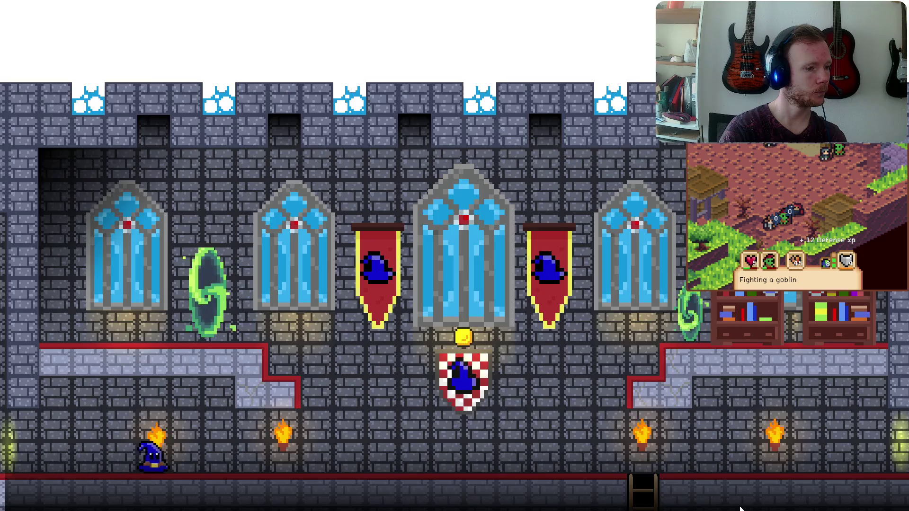
{"action": "key", "text": "d"}
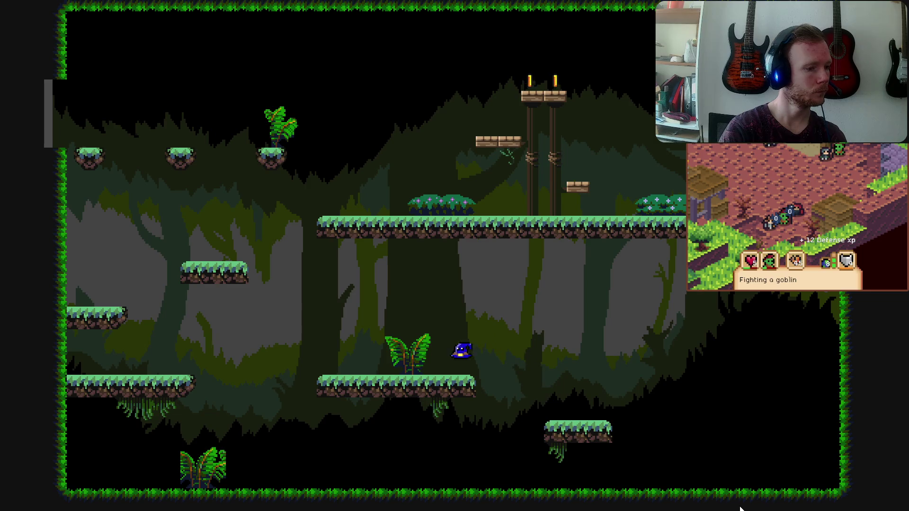
{"action": "key", "text": "a"}
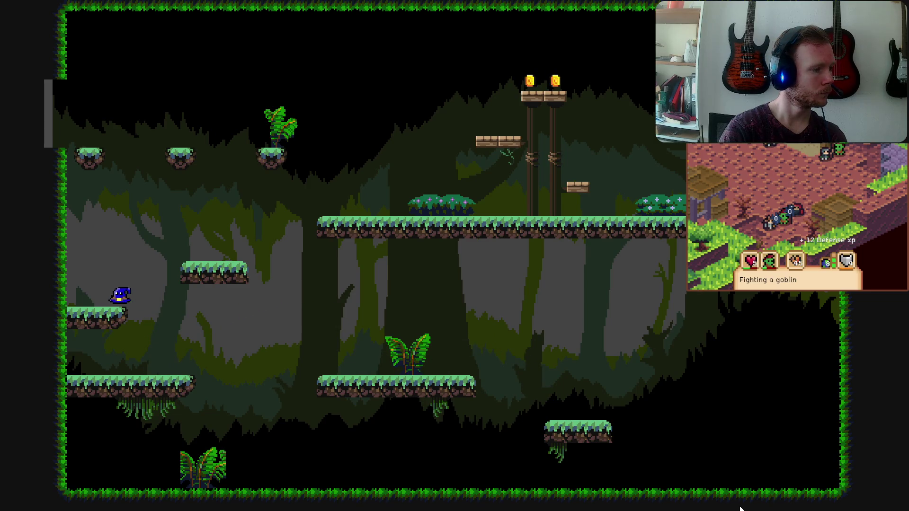
{"action": "key", "text": "d"}
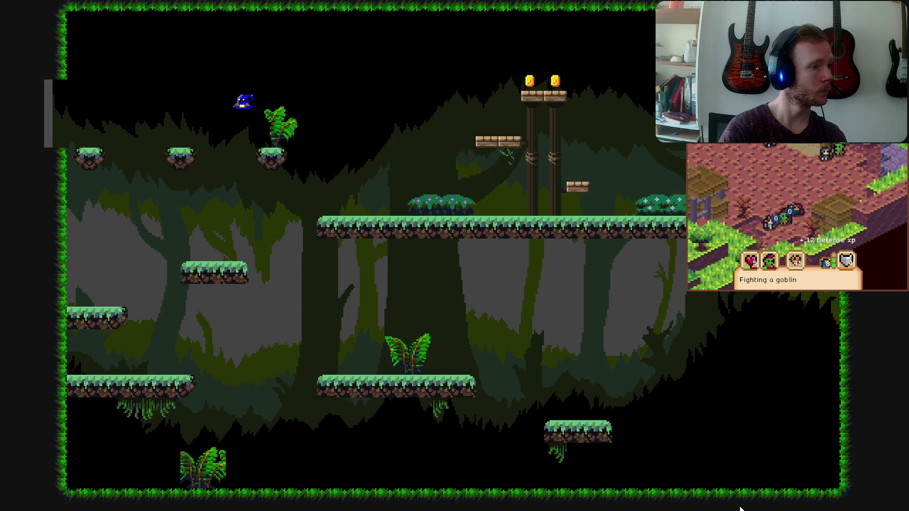
Walk left through the forest rooms and leave via the top-left door
{"action": "key", "text": "a"}
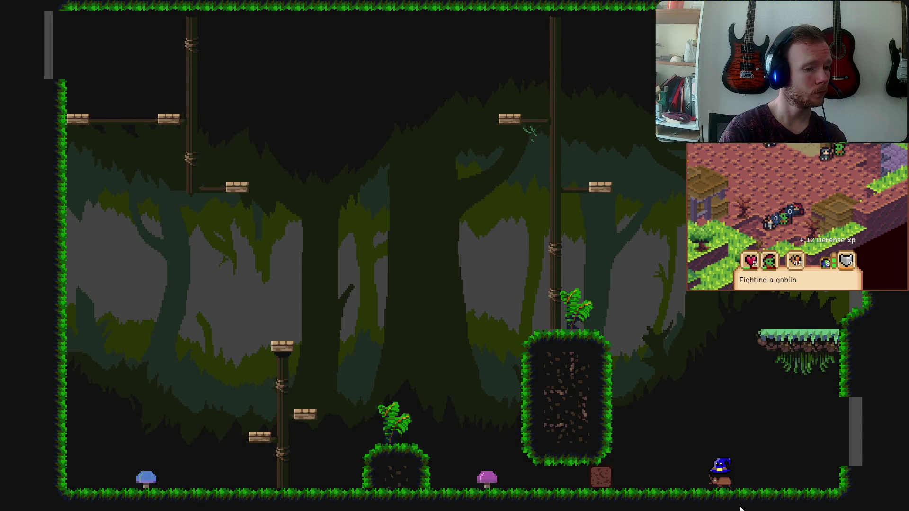
{"action": "key", "text": "a"}
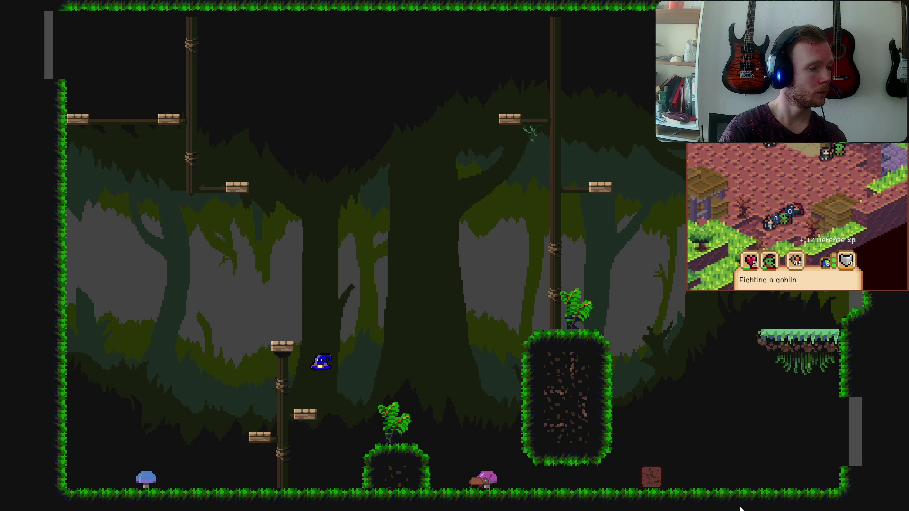
{"action": "key", "text": "d"}
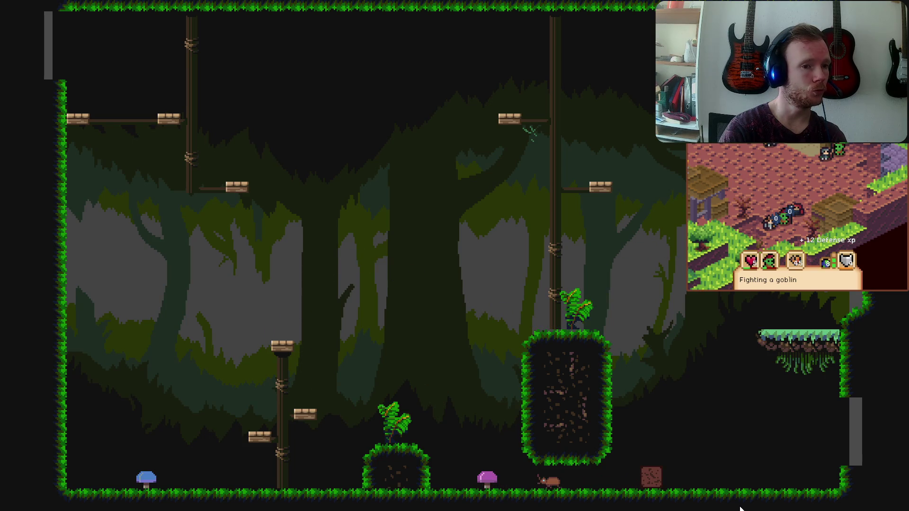
{"action": "key", "text": "w"}
{"action": "key", "text": "a"}
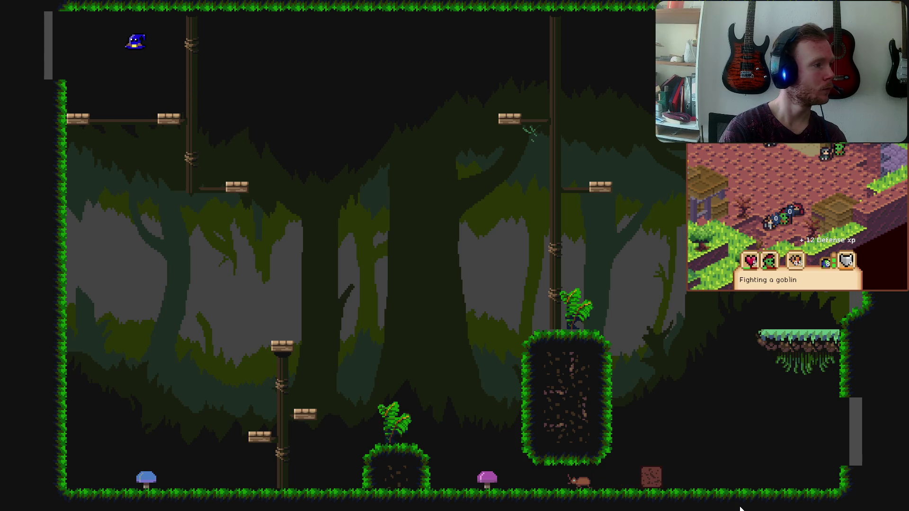
{"action": "key", "text": "a"}
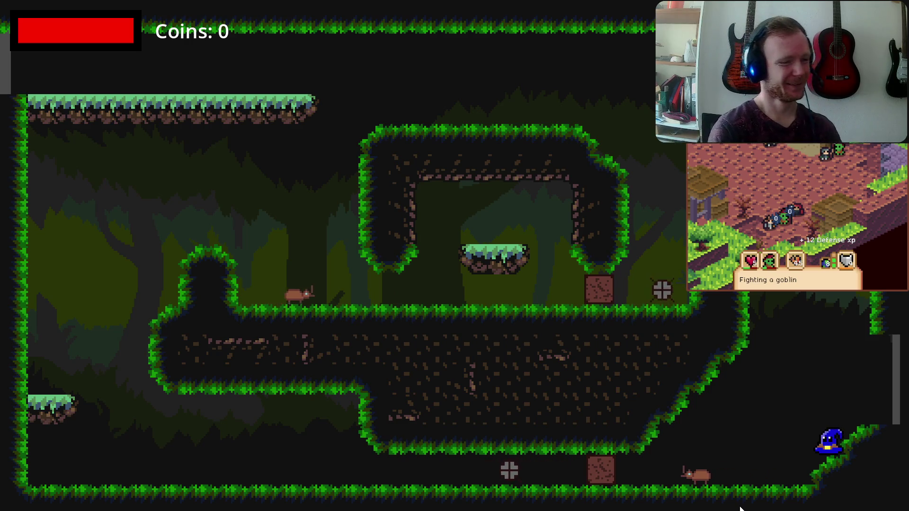
Guide the wizard down the slope and jump over the mound onto the beetle
{"action": "key", "text": "Left"}
{"action": "key", "text": "Left"}
{"action": "key", "text": "Left"}
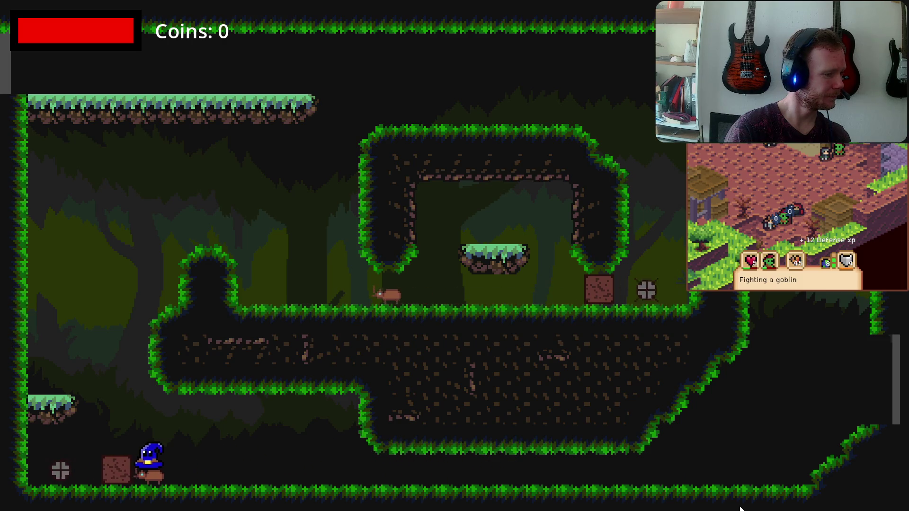
{"action": "key", "text": "Up"}
{"action": "key", "text": "Left"}
{"action": "key", "text": "Up"}
{"action": "key", "text": "Right"}
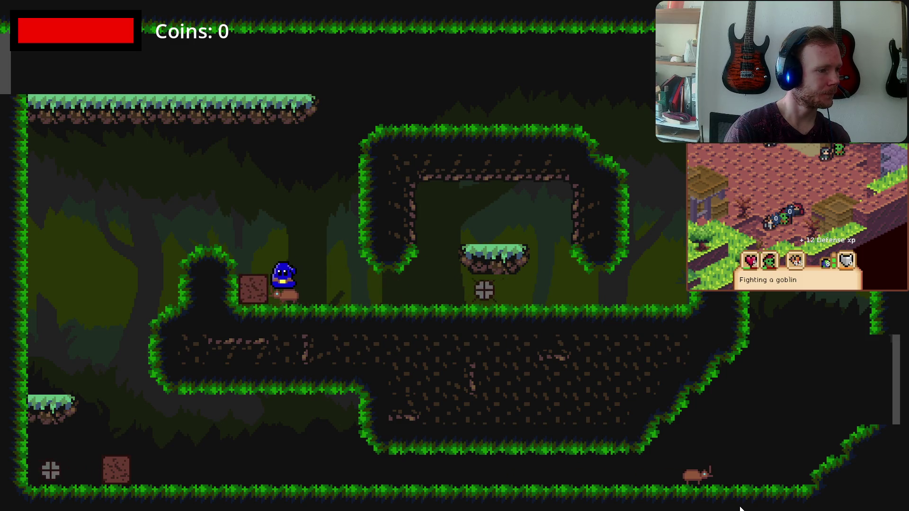
Climb the right-side ledges, drop to the bottom floor, and ride the rat back and forth
{"action": "key", "text": "Right"}
{"action": "key", "text": "Up"}
{"action": "key", "text": "Right"}
{"action": "key", "text": "Up"}
{"action": "key", "text": "Left"}
{"action": "key", "text": "Left"}
{"action": "key", "text": "Left"}
{"action": "key", "text": "Left"}
{"action": "key", "text": "Right"}
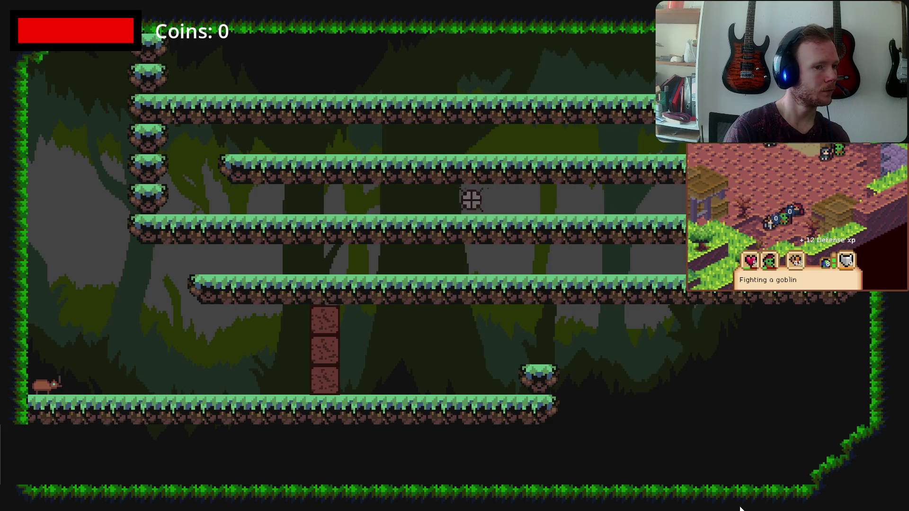
{"action": "key", "text": "Left"}
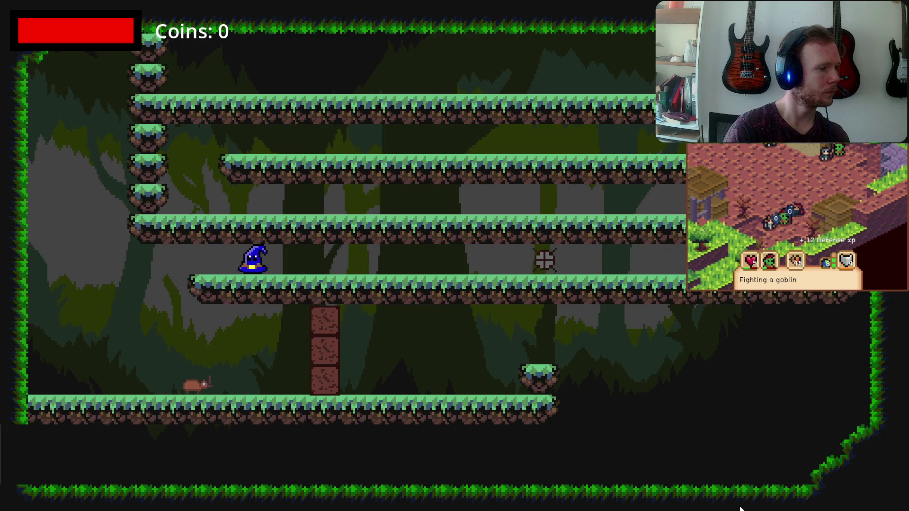
{"action": "key", "text": "Right"}
{"action": "key", "text": "Left"}
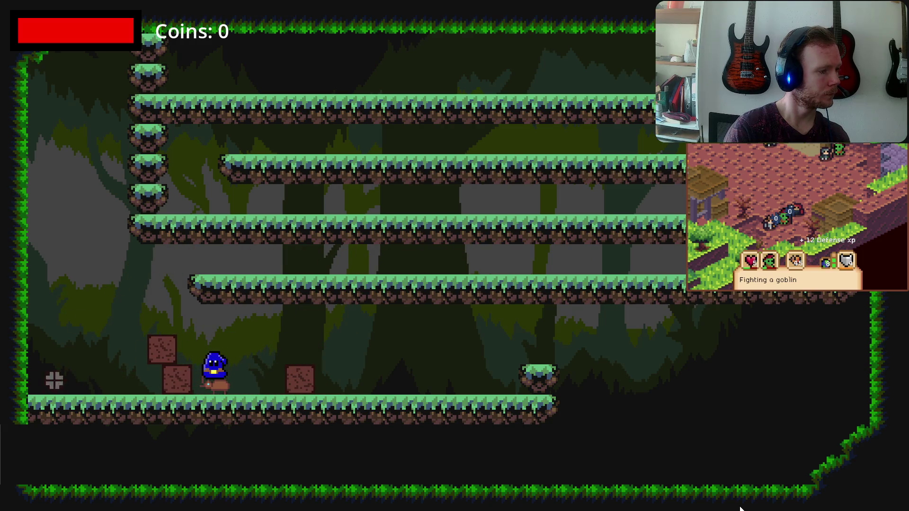
{"action": "key", "text": "Right"}
{"action": "key", "text": "Right"}
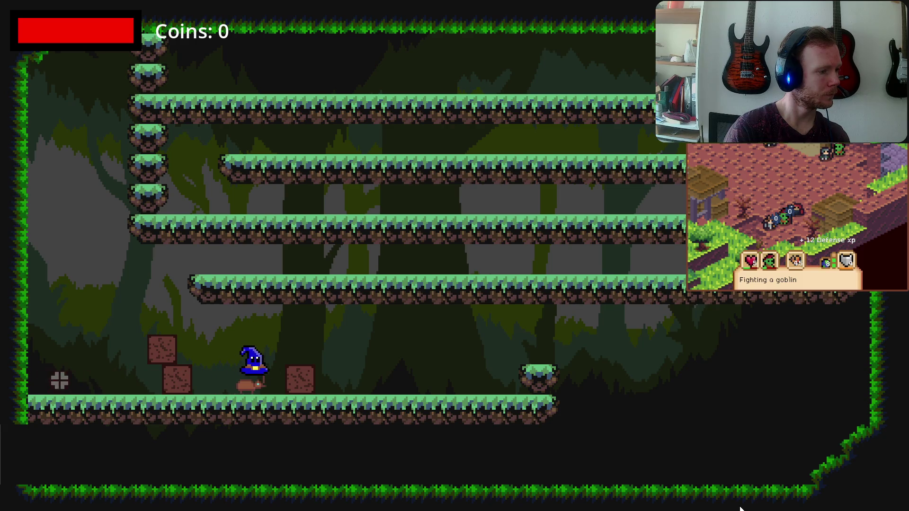
{"action": "key", "text": "space"}
Run left into the next room and hop across the grass block to exit up-left
{"action": "key", "text": "Left"}
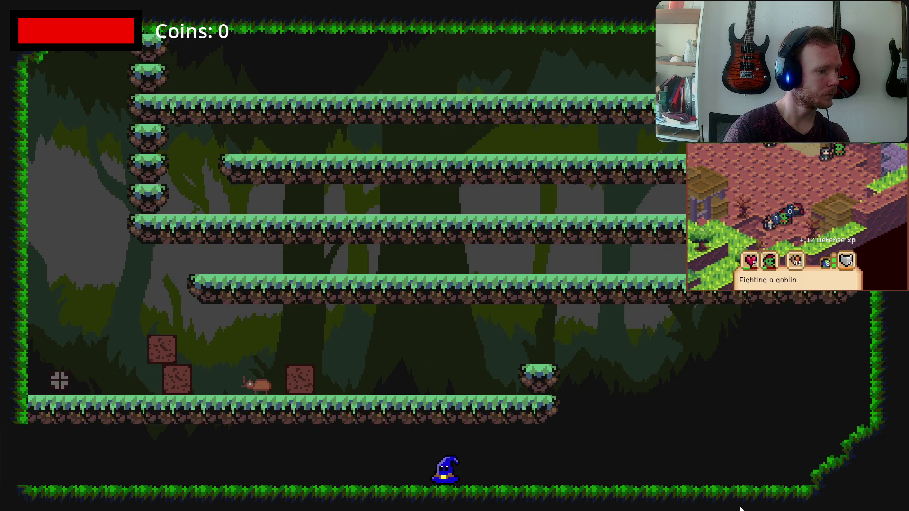
{"action": "key", "text": "Left"}
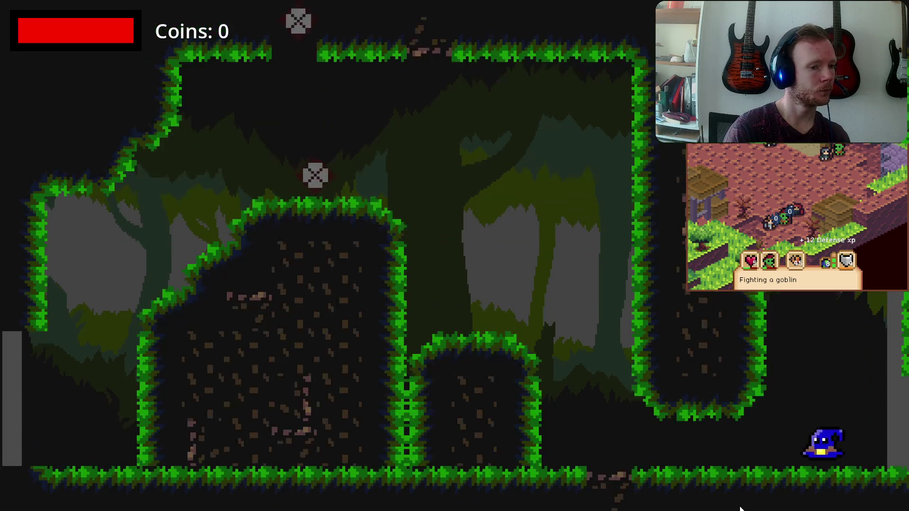
{"action": "key", "text": "Right"}
{"action": "key", "text": "space"}
{"action": "key", "text": "Left"}
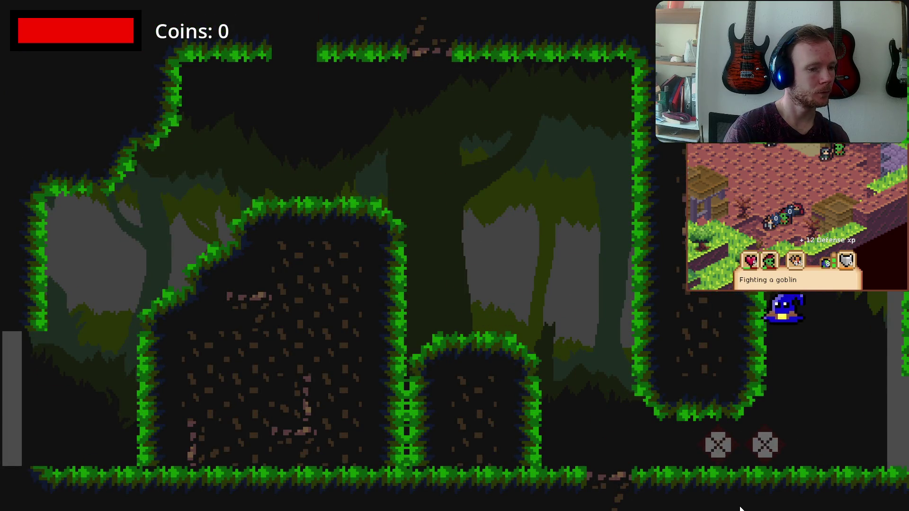
{"action": "key", "text": "space"}
{"action": "key", "text": "space"}
{"action": "key", "text": "Left"}
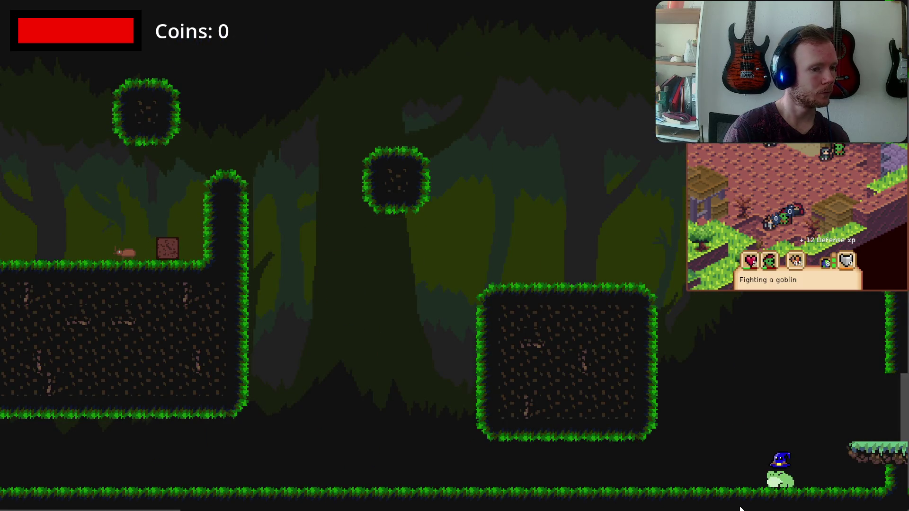
Jump across the grass blocks in the last room, then stop the playtest
{"action": "key", "text": "space"}
{"action": "key", "text": "Left"}
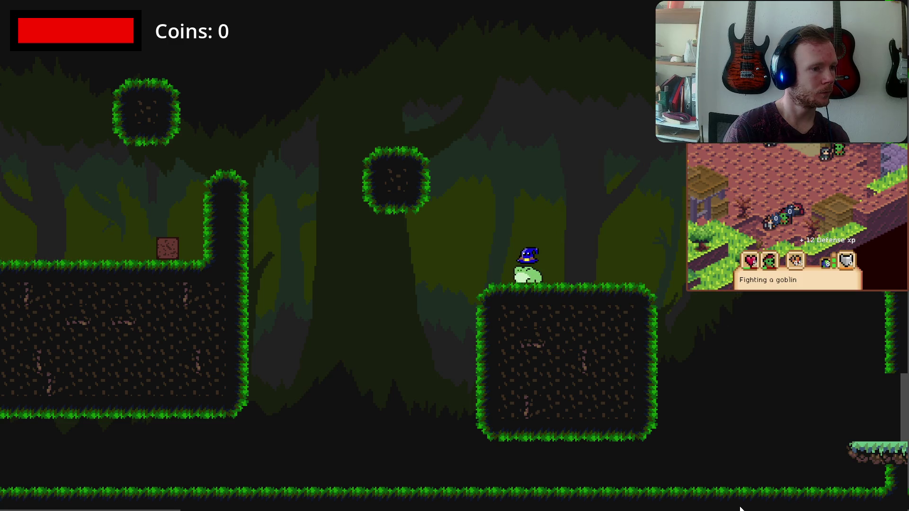
{"action": "key", "text": "space"}
{"action": "key", "text": "Left"}
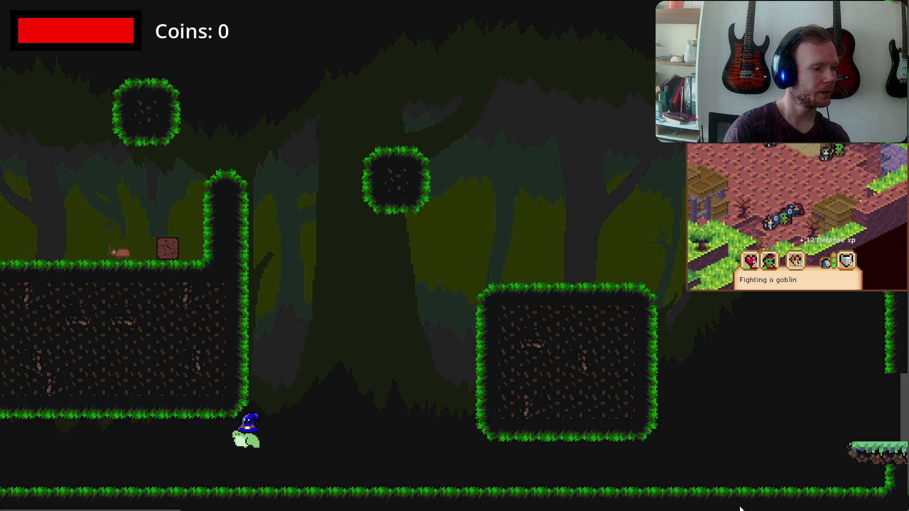
{"action": "key", "text": "Right"}
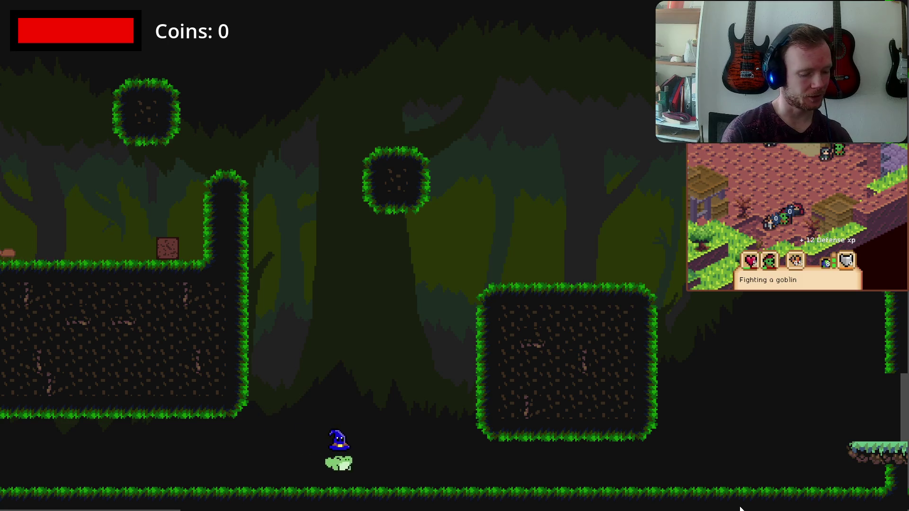
{"action": "key", "text": "F8"}
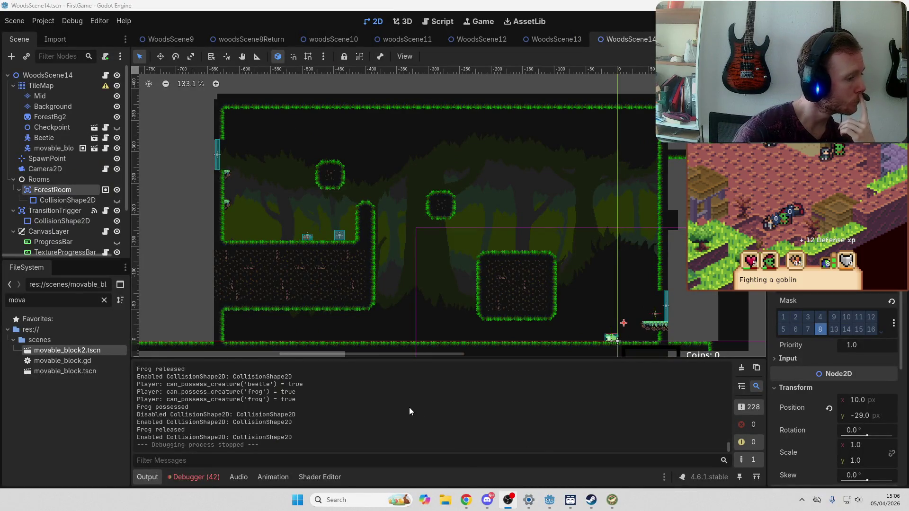
Open TransitionTrigger's script, make the collision shape visible, and select ForestRoom's CollisionShape2D in 2D
{"action": "scroll", "coordinate": [403, 407], "scroll_direction": "up", "scroll_amount": 5}
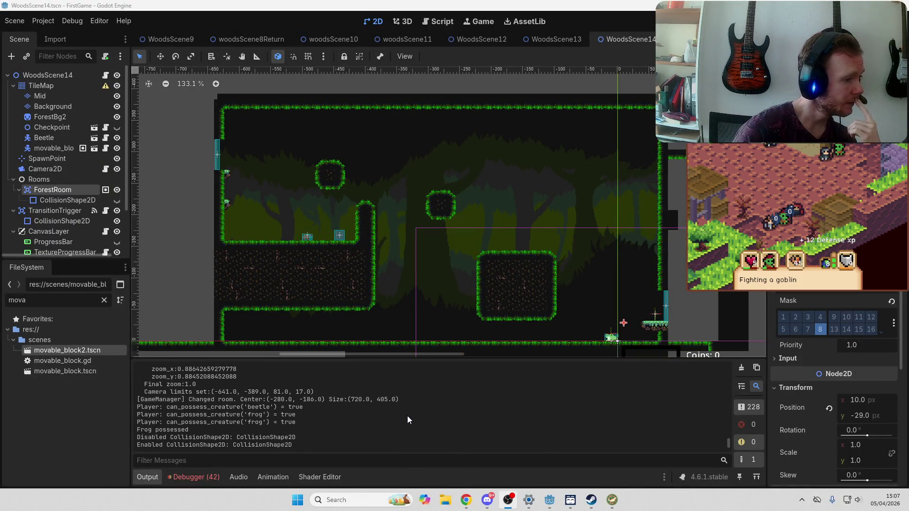
{"action": "scroll", "coordinate": [255, 392], "scroll_direction": "up", "scroll_amount": 1}
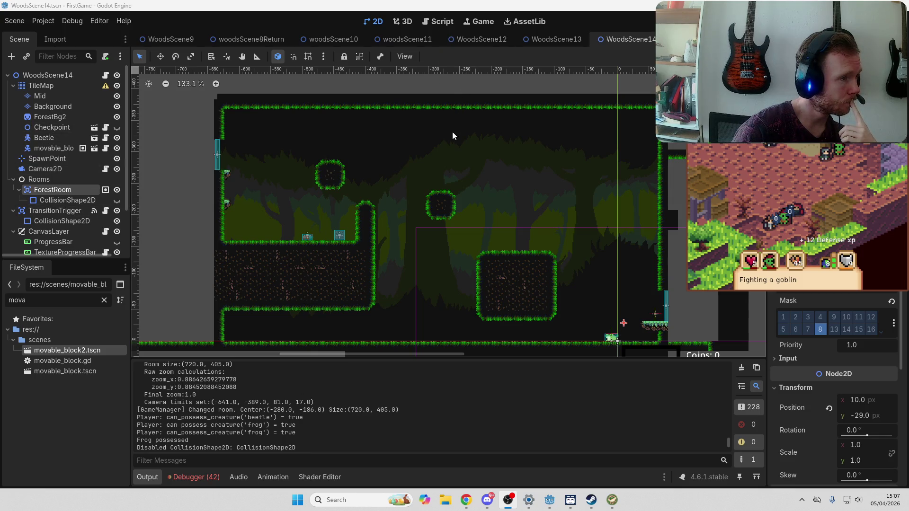
{"action": "left_click", "coordinate": [105, 211]}
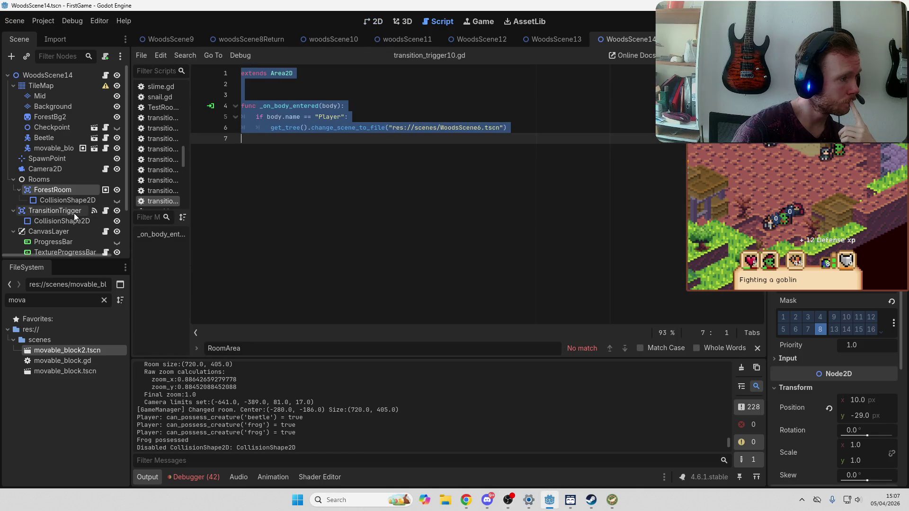
{"action": "left_click", "coordinate": [74, 213]}
{"action": "left_click", "coordinate": [117, 200]}
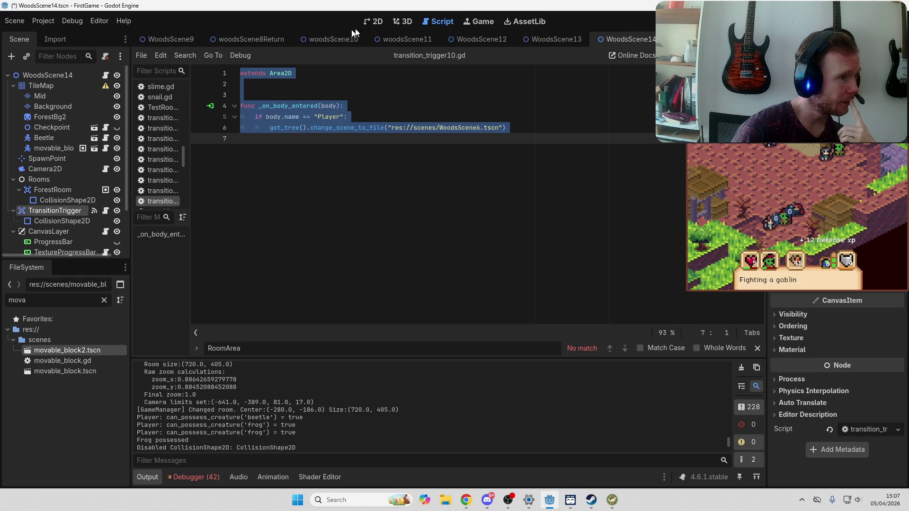
{"action": "left_click", "coordinate": [376, 21]}
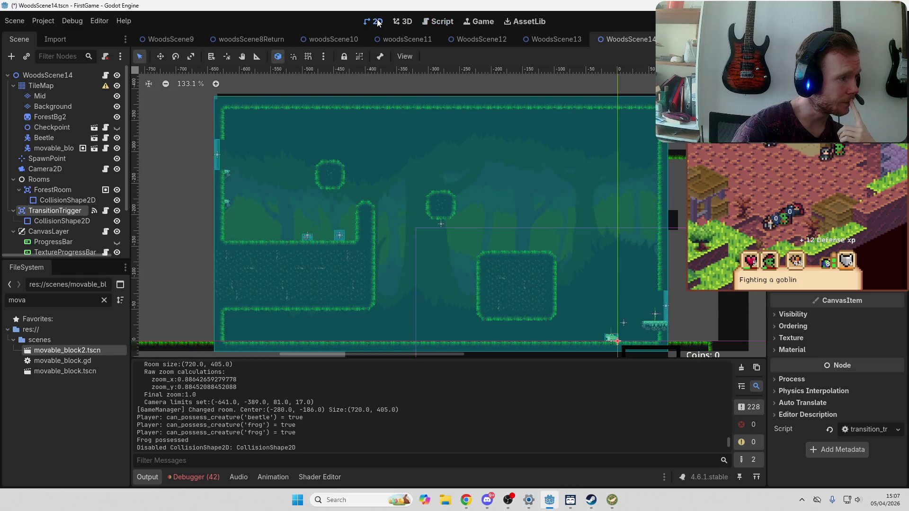
{"action": "left_click", "coordinate": [383, 148]}
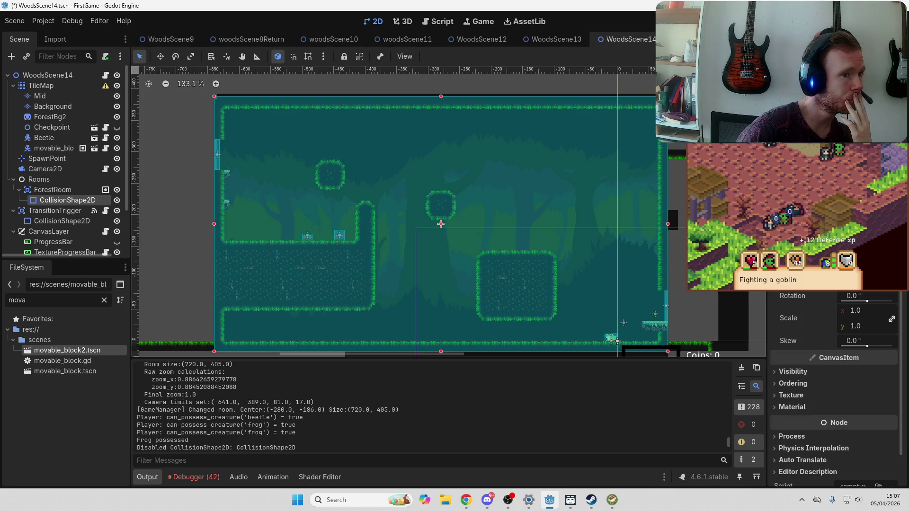
Create a new empty scene with Ctrl+N
{"action": "key", "text": "ctrl+n"}
{"action": "scroll", "coordinate": [398, 39], "scroll_direction": "up", "scroll_amount": 2}
{"action": "scroll", "coordinate": [398, 39], "scroll_direction": "up", "scroll_amount": 10}
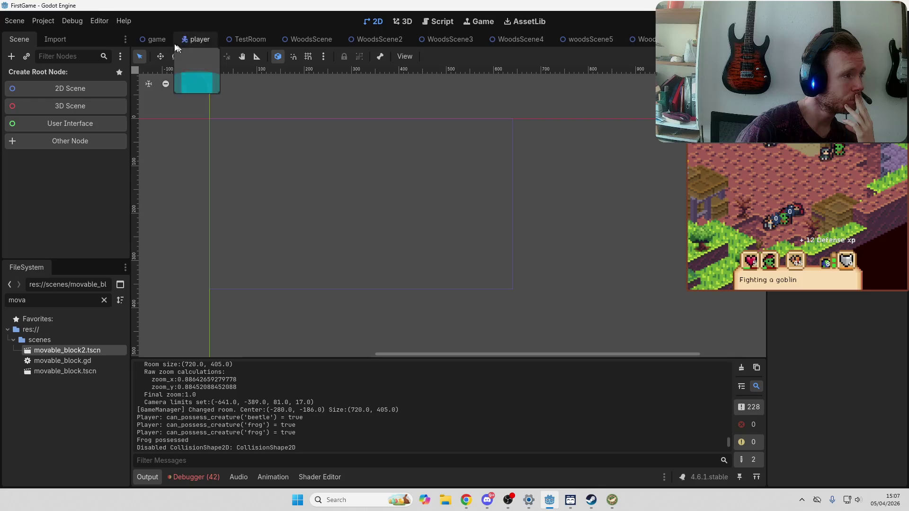
In the main game scene, compare CastleRoom30's and CastleRoom34's collision rectangles, panning between them
{"action": "left_click", "coordinate": [157, 37]}
{"action": "left_click", "coordinate": [416, 250]}
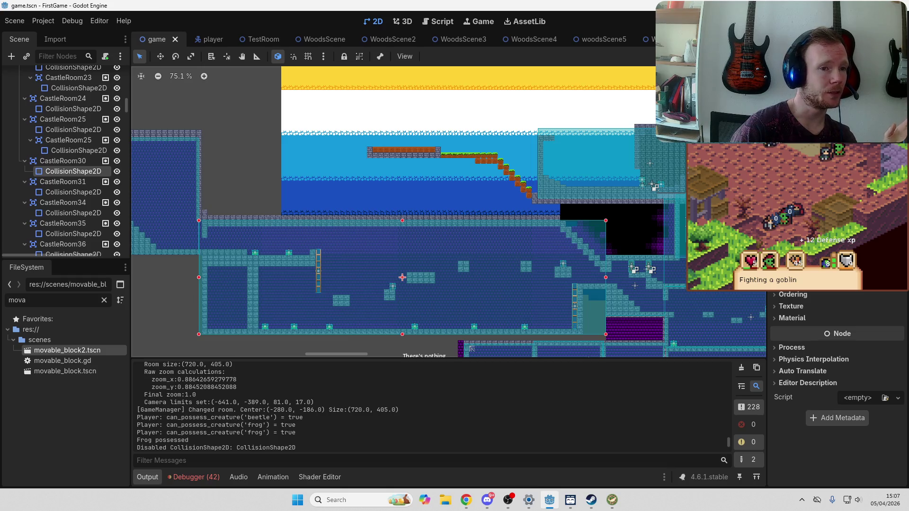
{"action": "left_click_drag", "start_coordinate": [177, 226], "coordinate": [408, 198]}
{"action": "left_click", "coordinate": [379, 154]}
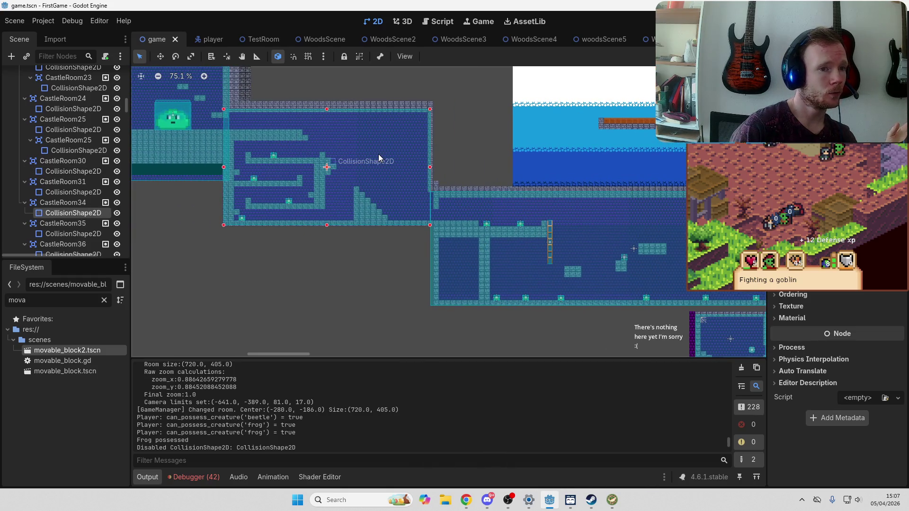
{"action": "left_click_drag", "start_coordinate": [495, 175], "coordinate": [171, 198]}
{"action": "left_click", "coordinate": [415, 261]}
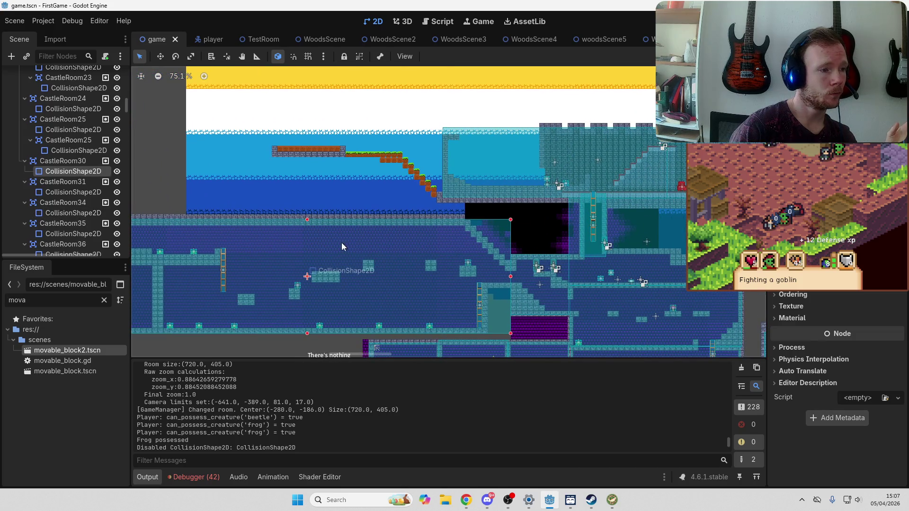
{"action": "mouse_move", "coordinate": [357, 231]}
{"action": "left_mouse_down"}
{"action": "mouse_move", "coordinate": [491, 201]}
{"action": "mouse_move", "coordinate": [331, 212]}
{"action": "left_mouse_up"}
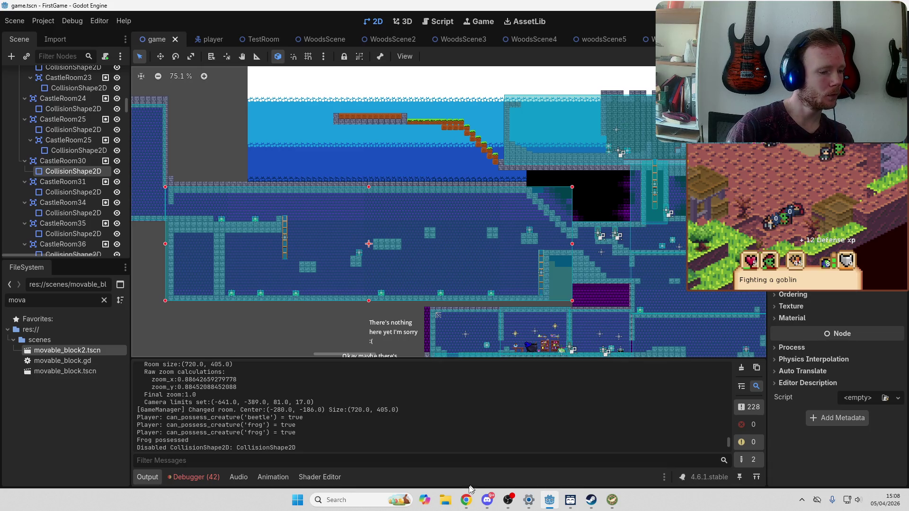
{"action": "mouse_move", "coordinate": [478, 501]}
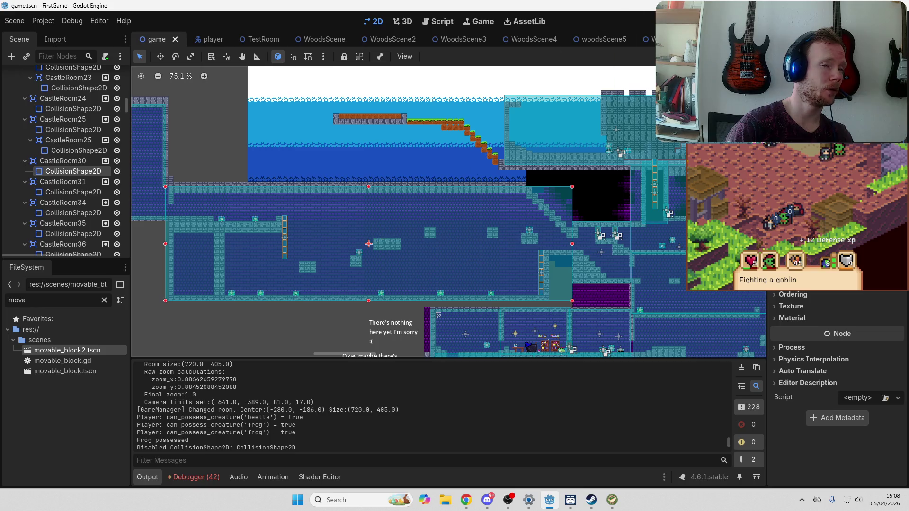
{"action": "scroll", "coordinate": [393, 39], "scroll_direction": "down", "scroll_amount": 10}
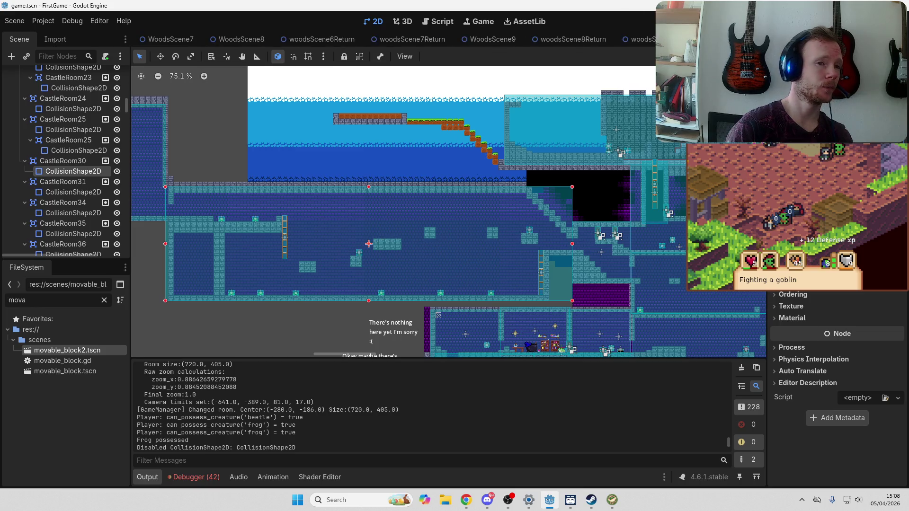
{"action": "scroll", "coordinate": [393, 39], "scroll_direction": "down", "scroll_amount": 1}
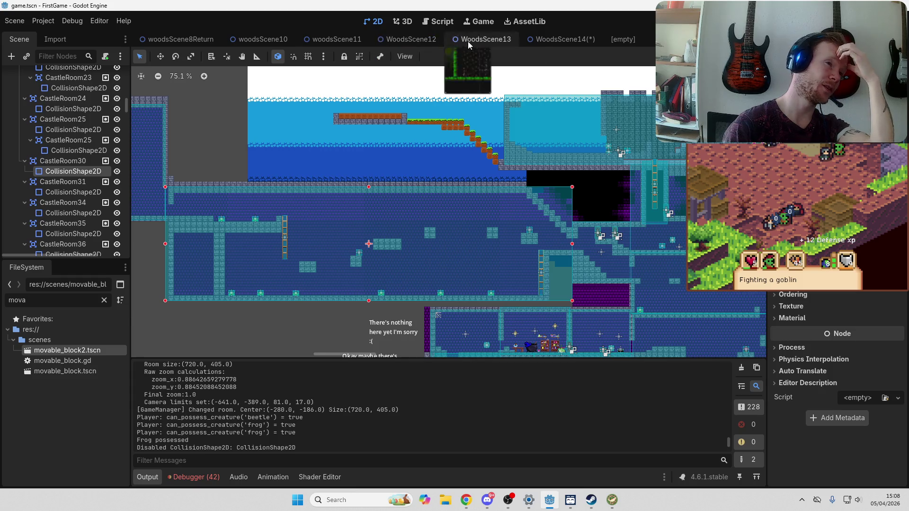
Inspect WoodsScene13's ForestRoom collision shape, then return to WoodsScene14
{"action": "left_click", "coordinate": [483, 39]}
{"action": "left_click_drag", "start_coordinate": [660, 221], "coordinate": [368, 180]}
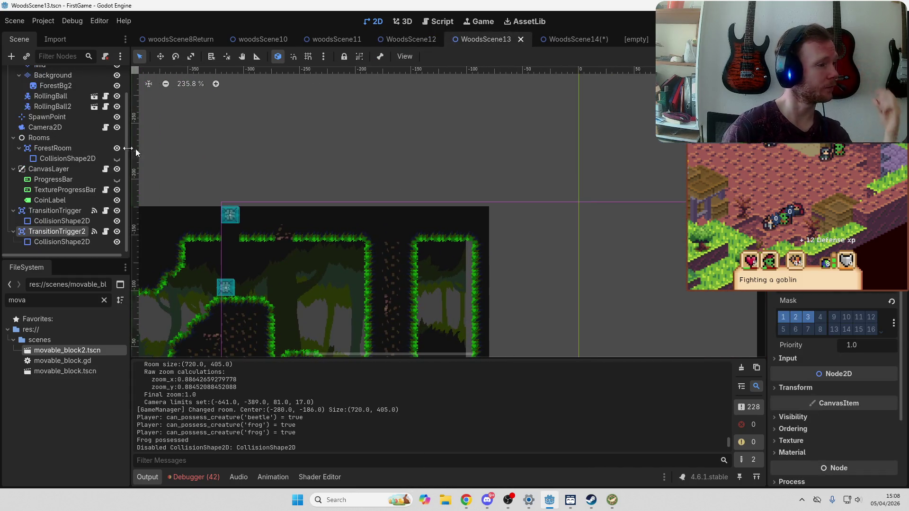
{"action": "left_click", "coordinate": [71, 158]}
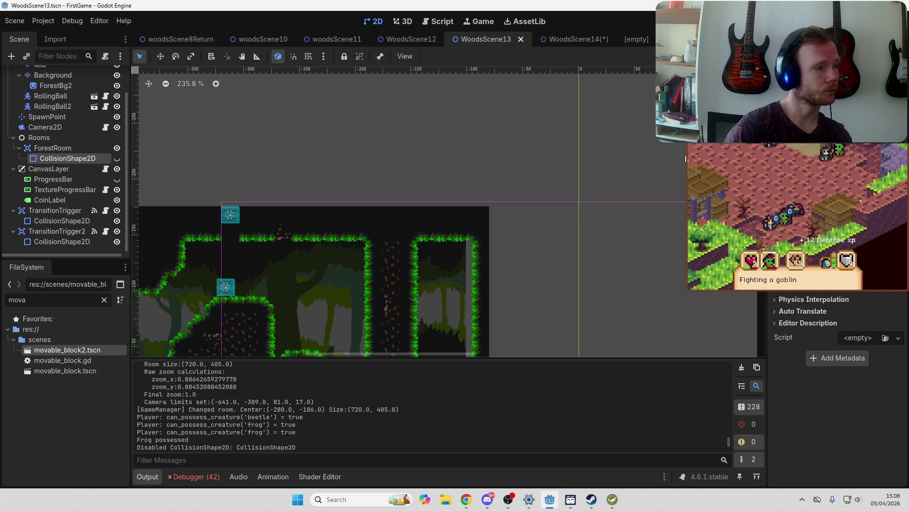
{"action": "mouse_move", "coordinate": [491, 270]}
{"action": "left_mouse_down"}
{"action": "mouse_move", "coordinate": [573, 202]}
{"action": "mouse_move", "coordinate": [603, 233]}
{"action": "left_mouse_up"}
{"action": "scroll", "coordinate": [573, 202], "scroll_direction": "down", "scroll_amount": 2}
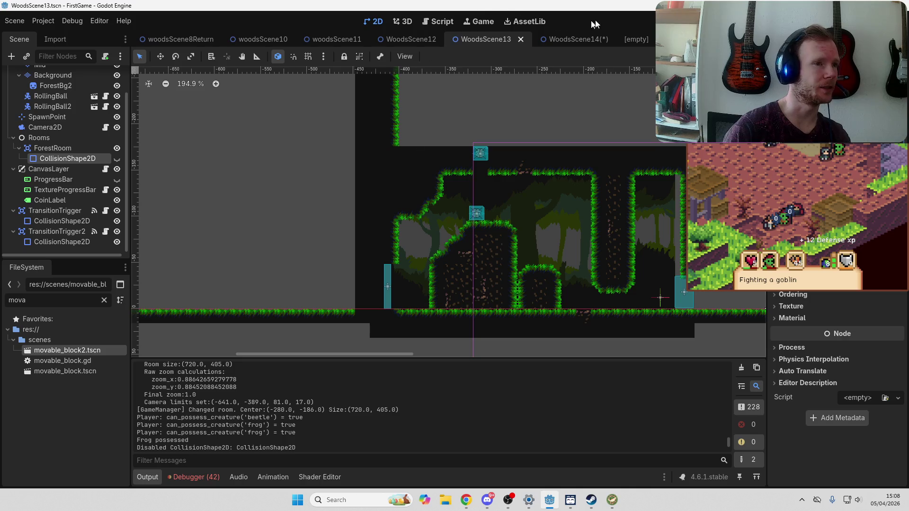
{"action": "left_click", "coordinate": [575, 37]}
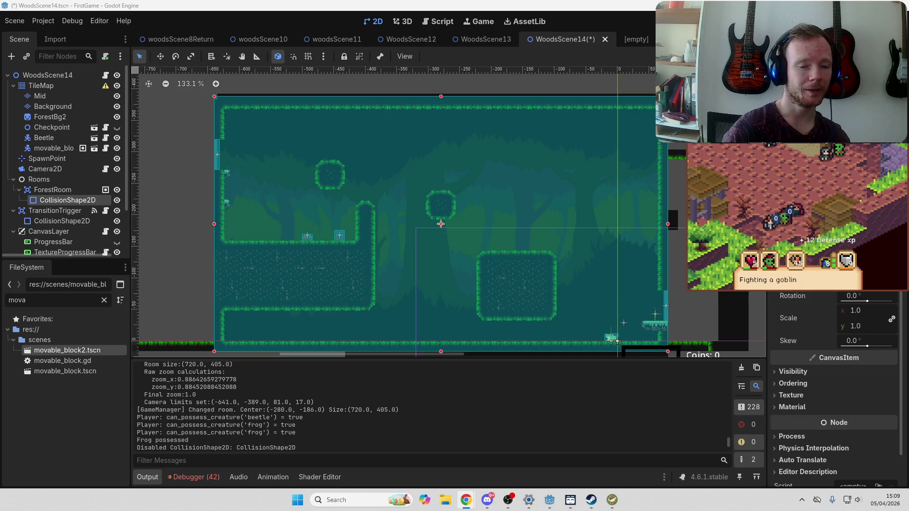
{"action": "left_click", "coordinate": [552, 4]}
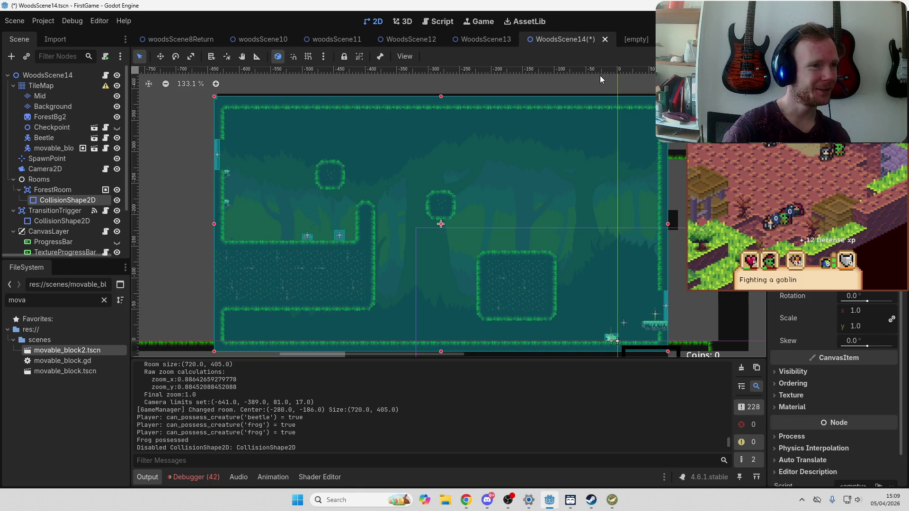
Close the empty scene tab and save WoodsScene14
{"action": "left_click", "coordinate": [651, 41]}
{"action": "left_click", "coordinate": [647, 39]}
{"action": "key", "text": "ctrl+s"}
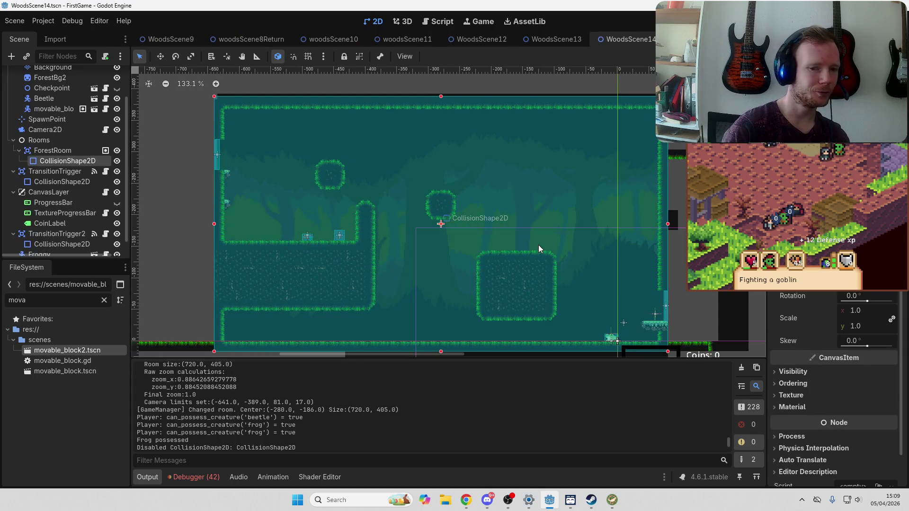
Glance at the web browser, then return and scroll the scene tab bar back to the start
{"action": "key", "text": "alt+Tab"}
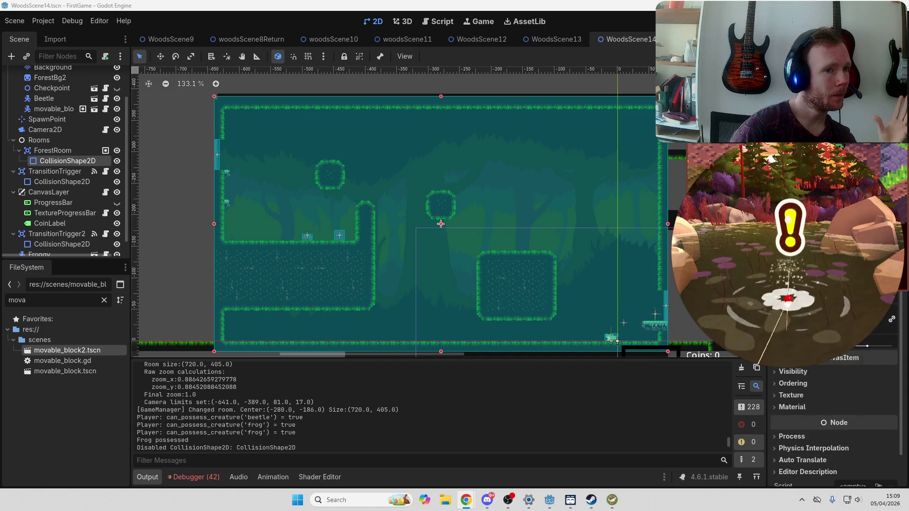
{"action": "key", "text": "alt+Tab"}
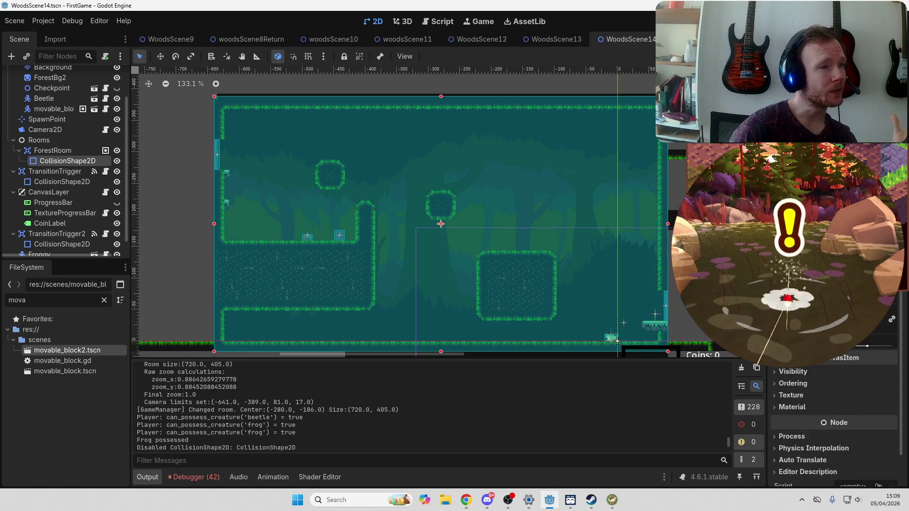
{"action": "scroll", "coordinate": [95, 142], "scroll_direction": "up", "scroll_amount": 2}
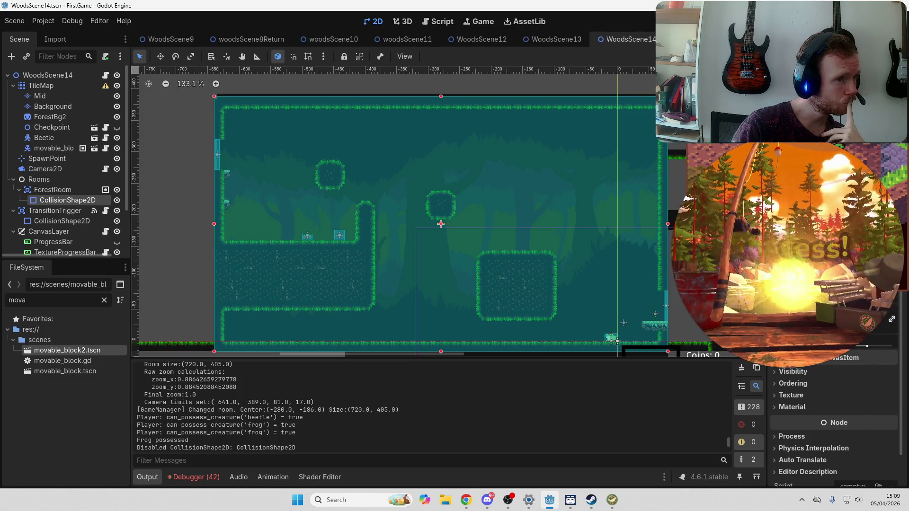
{"action": "scroll", "coordinate": [398, 39], "scroll_direction": "up", "scroll_amount": 8}
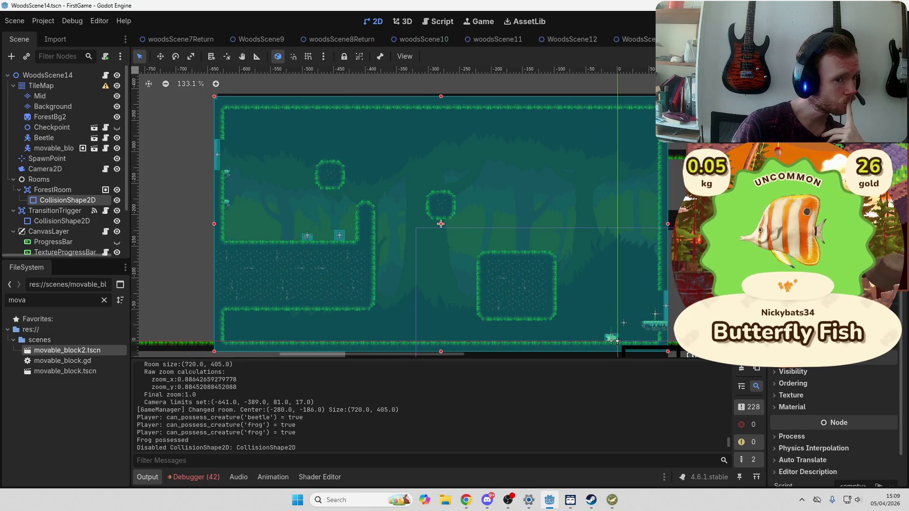
{"action": "scroll", "coordinate": [398, 39], "scroll_direction": "up", "scroll_amount": 3}
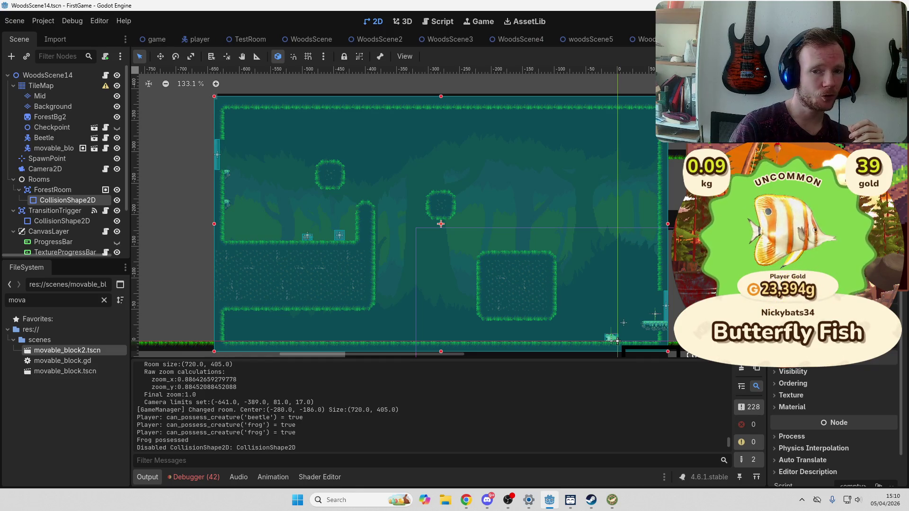
Compare CastleRoom30's layer-8 collision mask in the game scene with ForestRoom's in WoodsScene14
{"action": "left_click", "coordinate": [157, 41]}
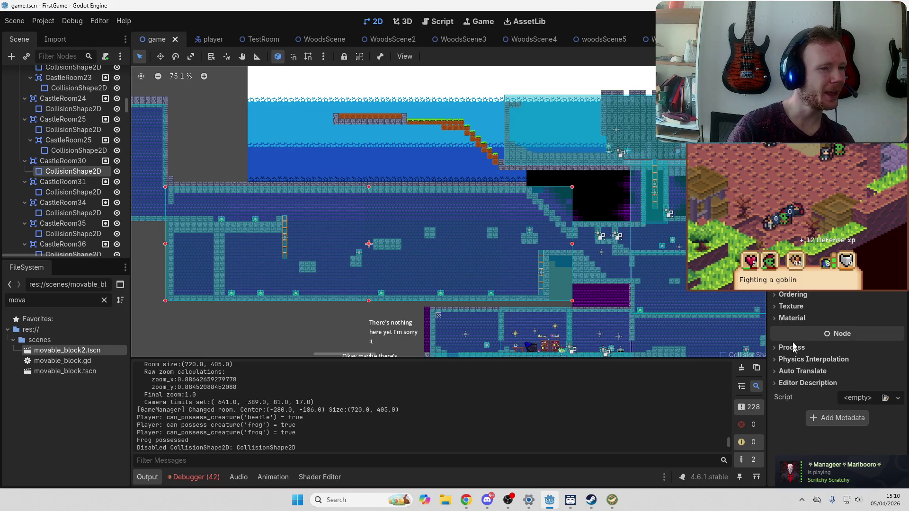
{"action": "scroll", "coordinate": [837, 374], "scroll_direction": "up", "scroll_amount": 3}
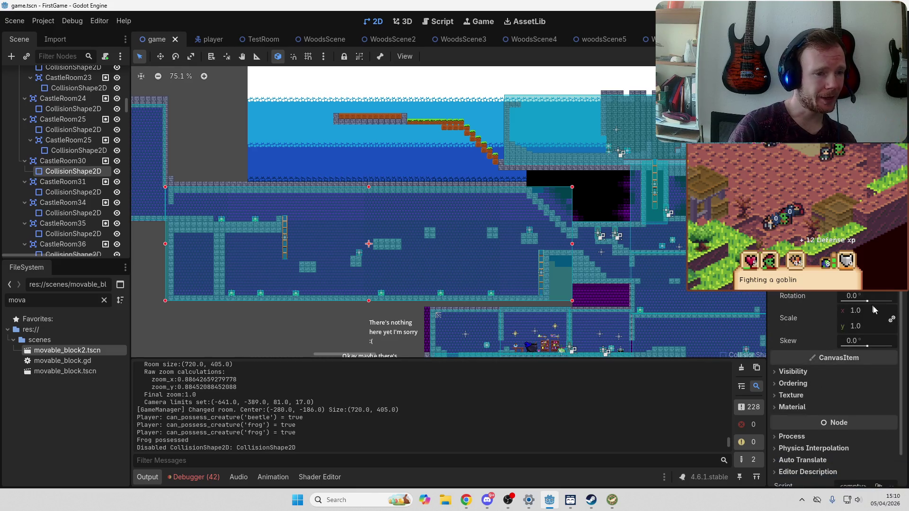
{"action": "scroll", "coordinate": [876, 318], "scroll_direction": "down", "scroll_amount": 1}
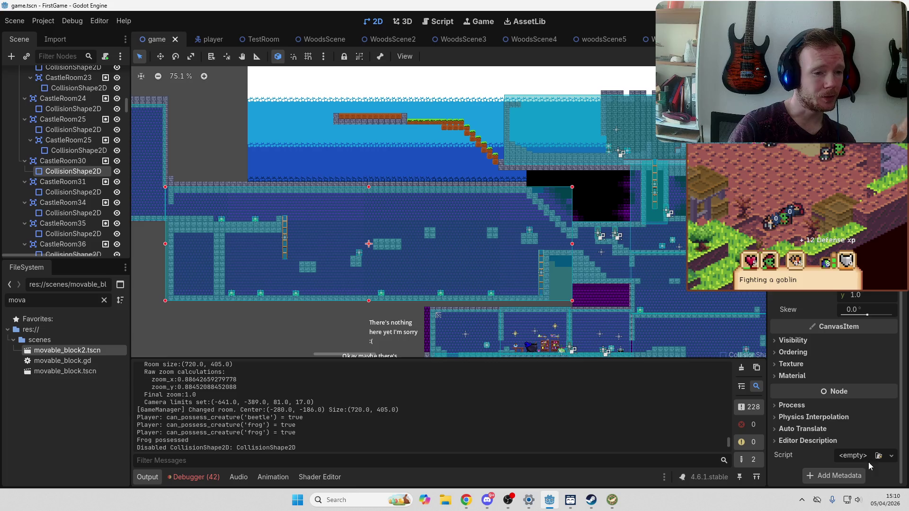
{"action": "scroll", "coordinate": [866, 440], "scroll_direction": "up", "scroll_amount": 1}
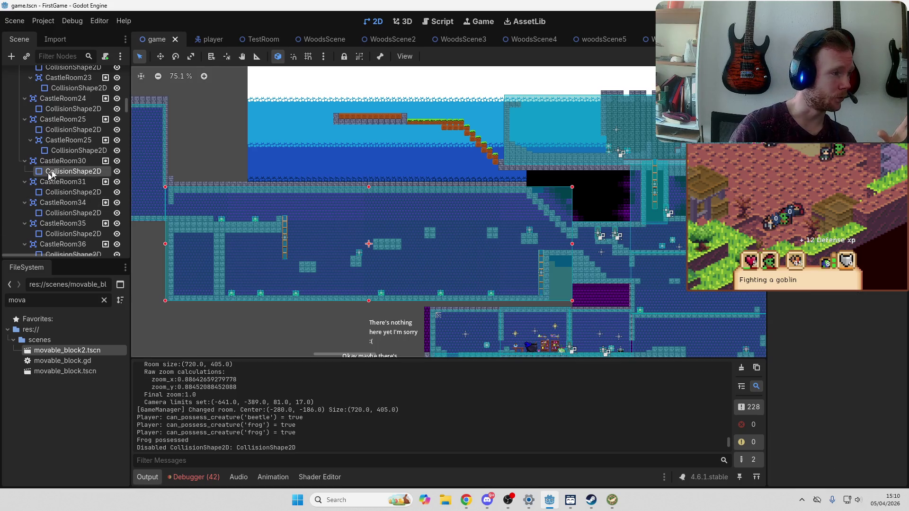
{"action": "left_click", "coordinate": [66, 161]}
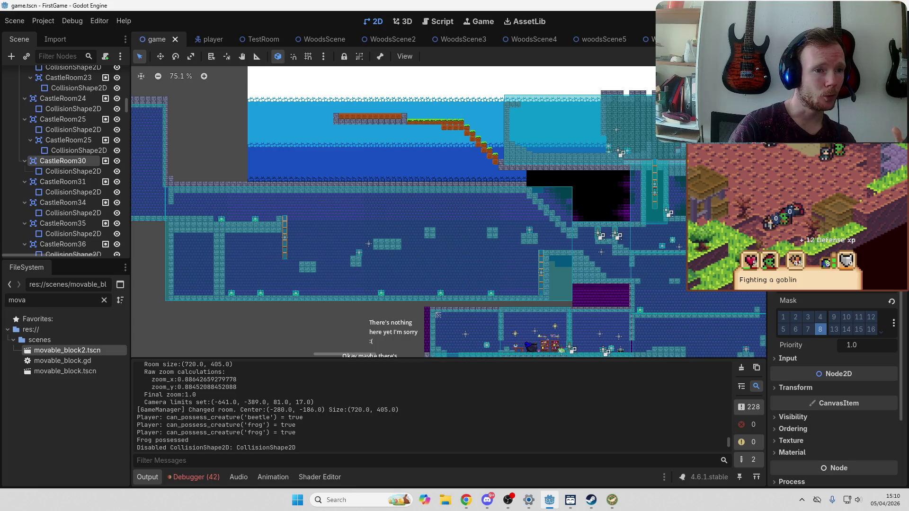
{"action": "scroll", "coordinate": [833, 388], "scroll_direction": "down", "scroll_amount": 3}
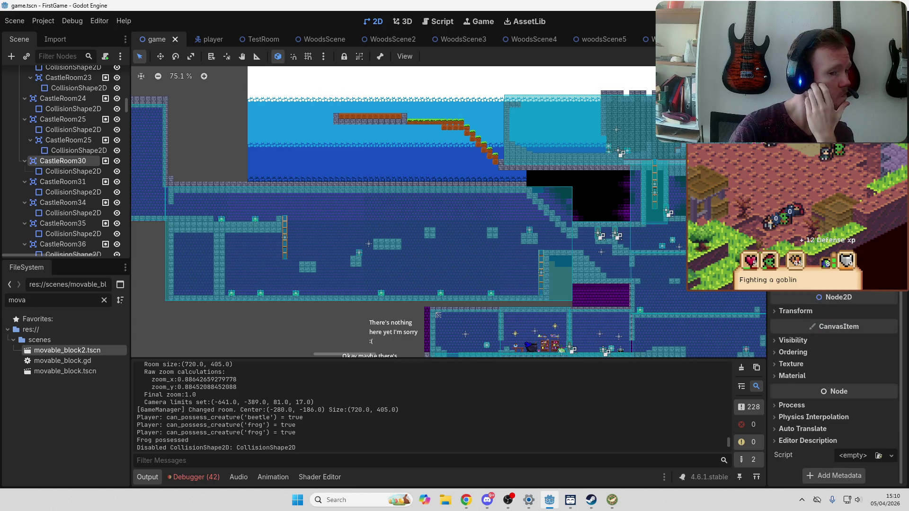
{"action": "scroll", "coordinate": [830, 317], "scroll_direction": "up", "scroll_amount": 3}
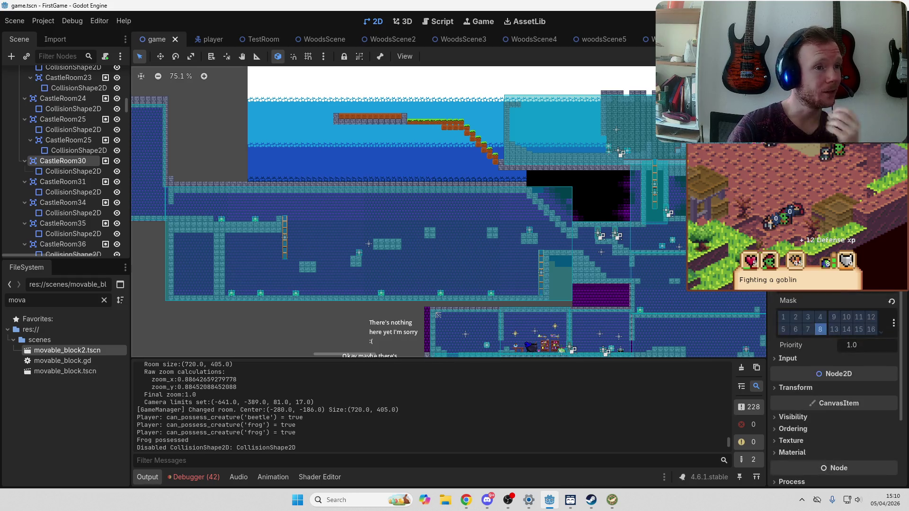
{"action": "scroll", "coordinate": [393, 39], "scroll_direction": "down", "scroll_amount": 5}
{"action": "scroll", "coordinate": [393, 39], "scroll_direction": "down", "scroll_amount": 5}
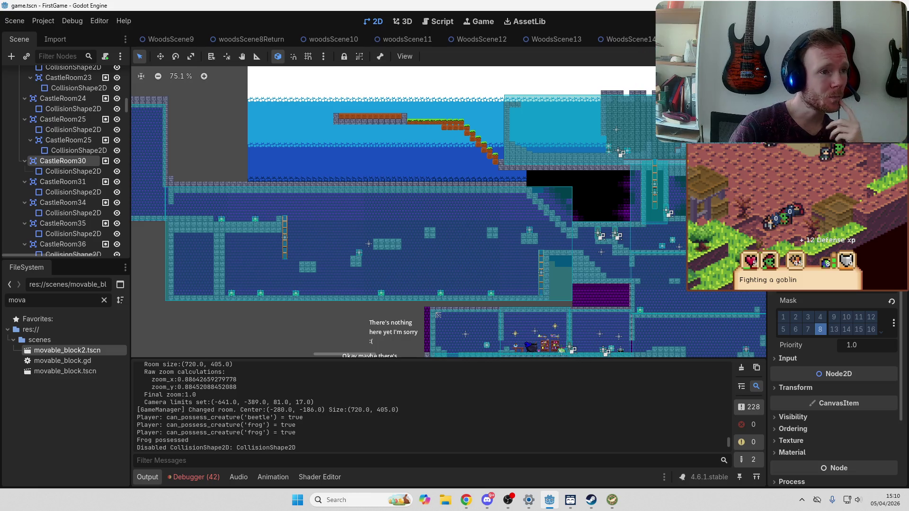
{"action": "left_click", "coordinate": [624, 38]}
{"action": "left_click", "coordinate": [53, 192]}
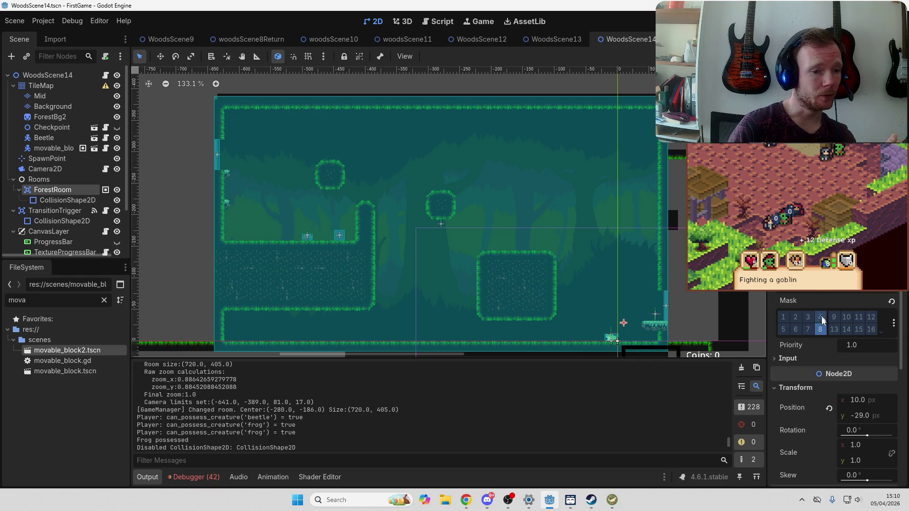
Select ForestRoom's CollisionShape2D in WoodsScene14 to show its collision extent, masked to layer 8
{"action": "scroll", "coordinate": [824, 332], "scroll_direction": "down", "scroll_amount": 5}
{"action": "scroll", "coordinate": [822, 339], "scroll_direction": "up", "scroll_amount": 5}
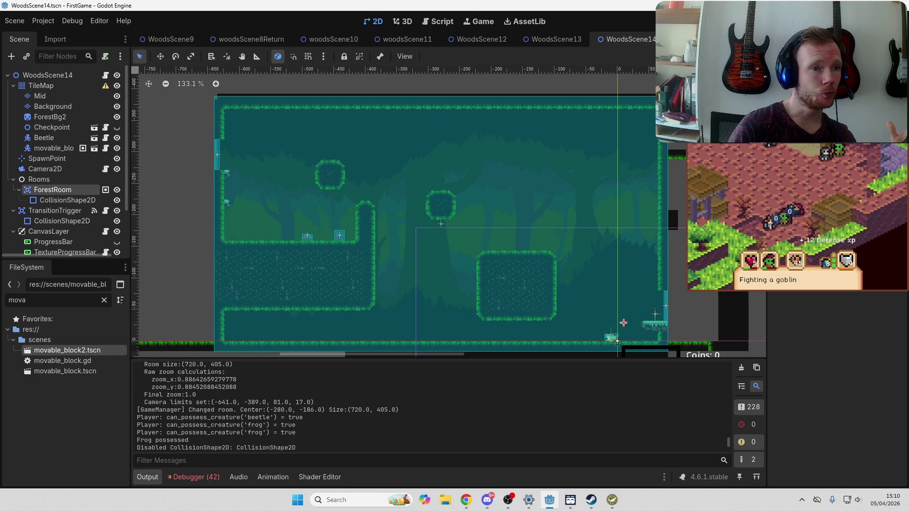
{"action": "left_click", "coordinate": [66, 200]}
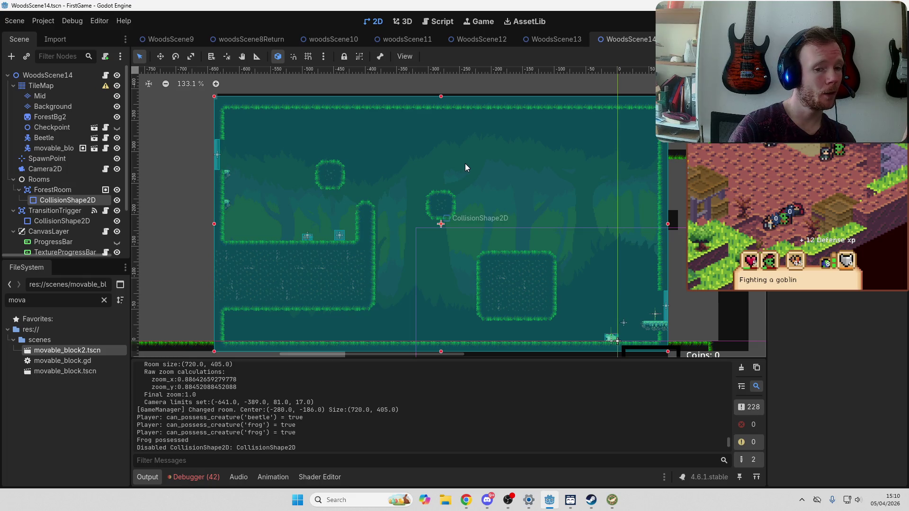
Review the editor's undo history in the History dock, then return to the main game scene
{"action": "left_click", "coordinate": [846, 39]}
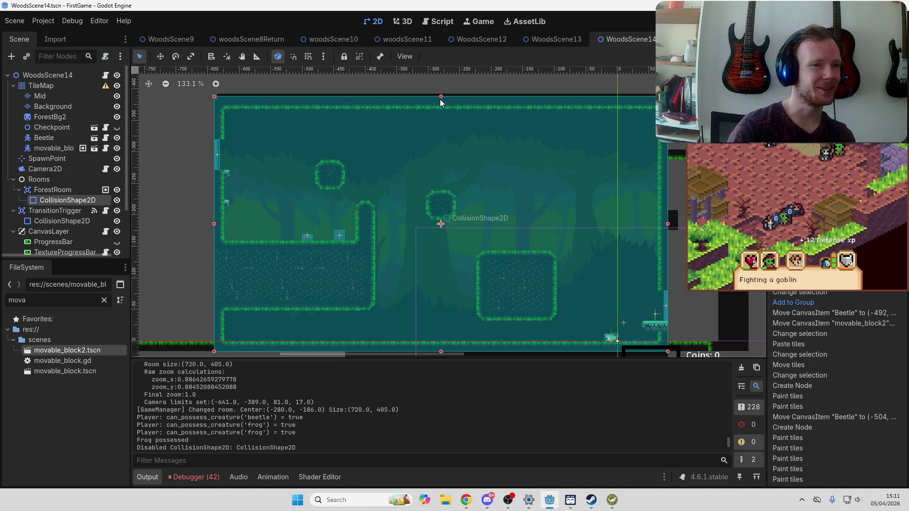
{"action": "scroll", "coordinate": [398, 38], "scroll_direction": "up", "scroll_amount": 10}
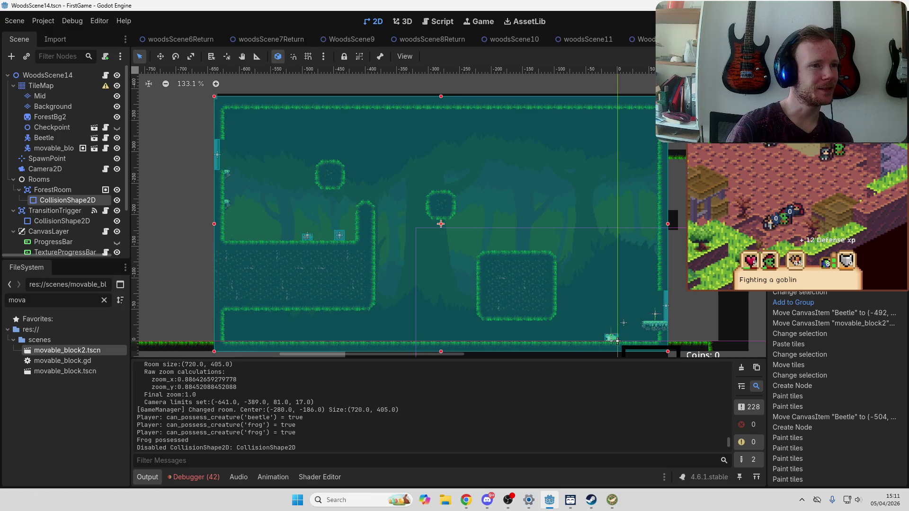
{"action": "scroll", "coordinate": [150, 41], "scroll_direction": "up", "scroll_amount": 2}
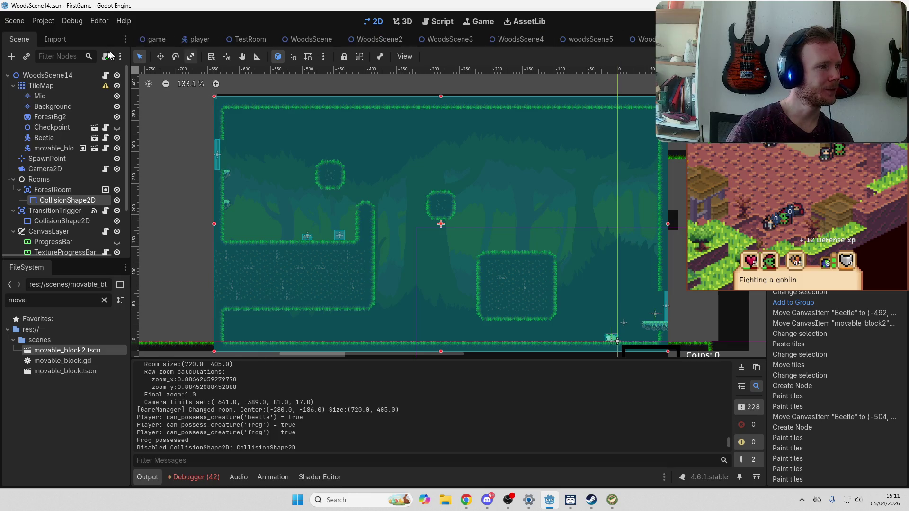
{"action": "left_click", "coordinate": [149, 42]}
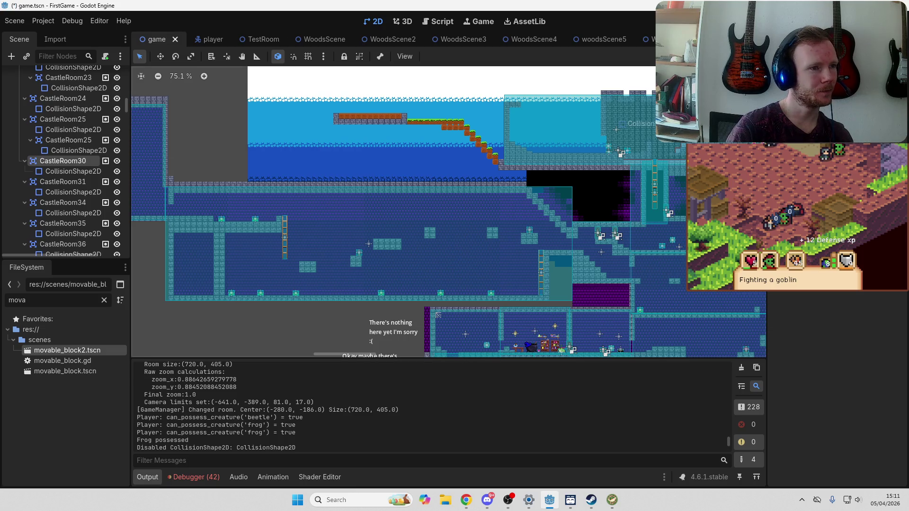
Outline CastleRoom30's collision rectangle in the main scene, then go back to WoodsScene14
{"action": "left_click", "coordinate": [272, 236]}
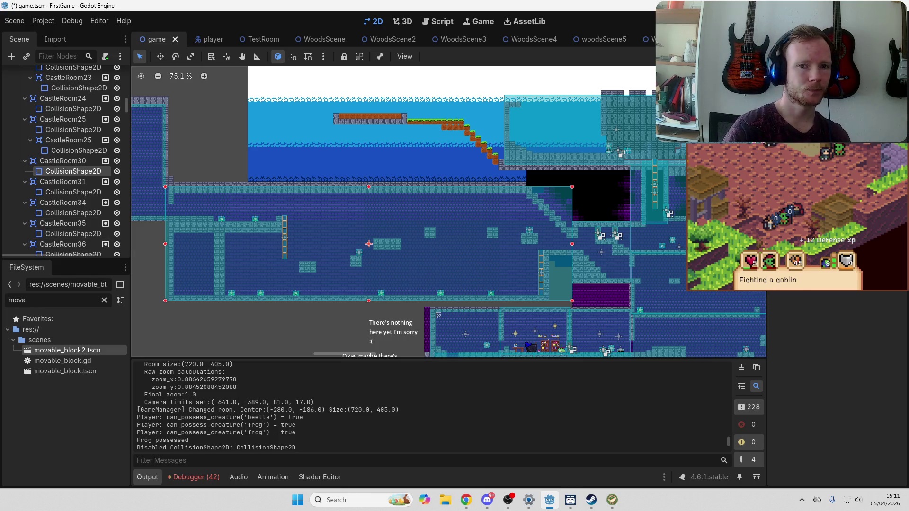
{"action": "key", "text": "alt+Tab"}
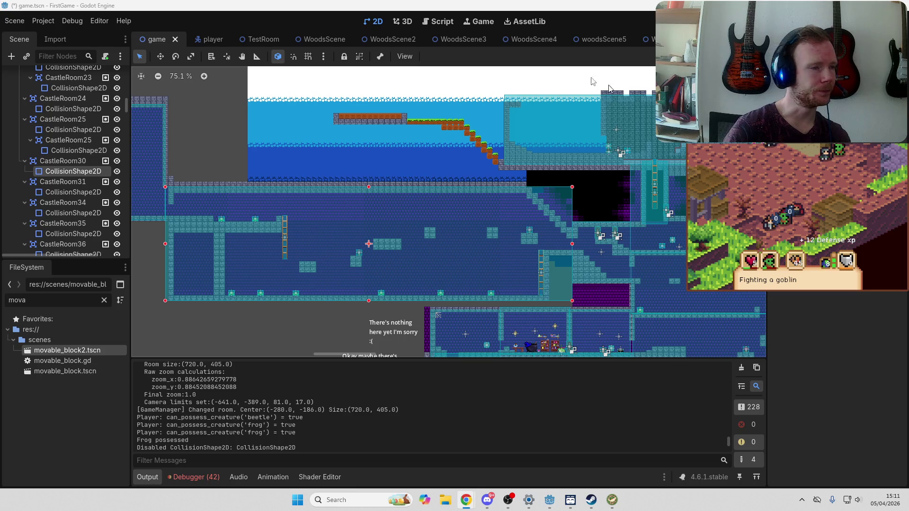
{"action": "key", "text": "alt+Tab"}
{"action": "scroll", "coordinate": [379, 38], "scroll_direction": "down", "scroll_amount": 4}
{"action": "scroll", "coordinate": [603, 41], "scroll_direction": "down", "scroll_amount": 7}
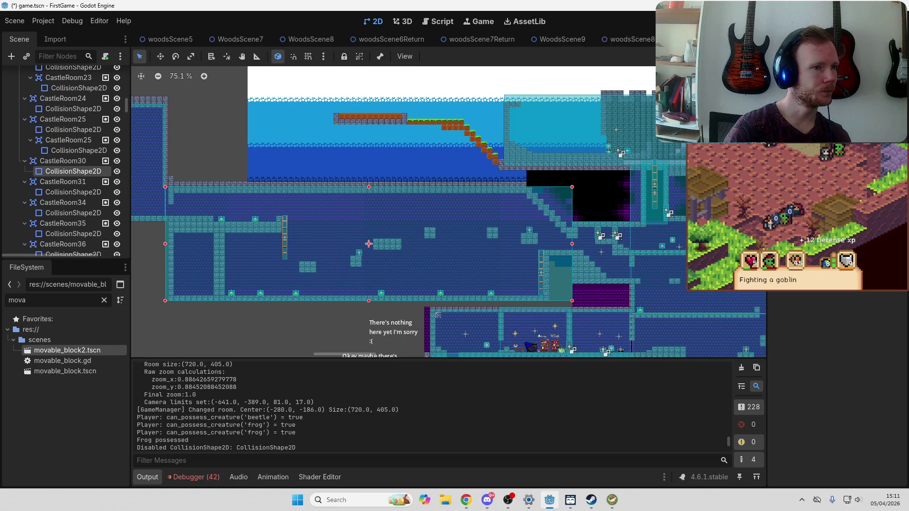
{"action": "left_click", "coordinate": [604, 42]}
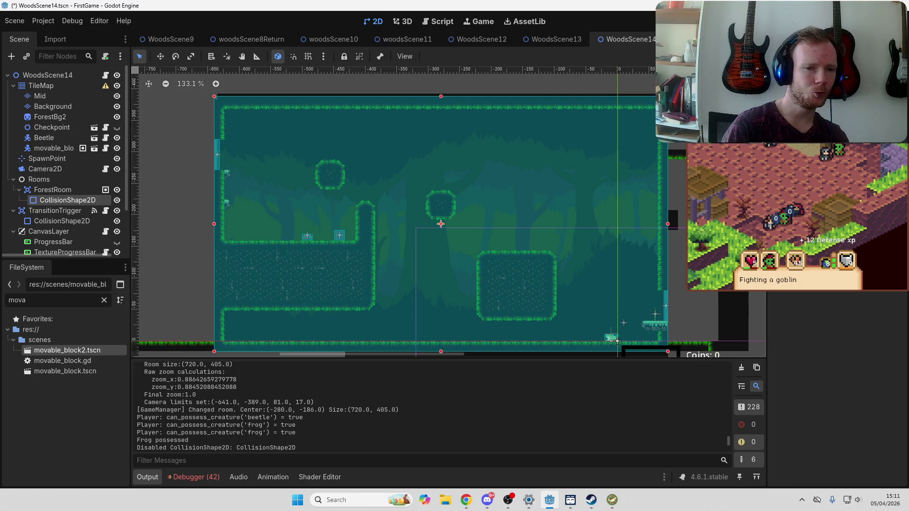
Zoom out the WoodsScene14 view and select ForestRoom's CollisionShape2D to outline the whole room
{"action": "key", "text": "alt+Tab"}
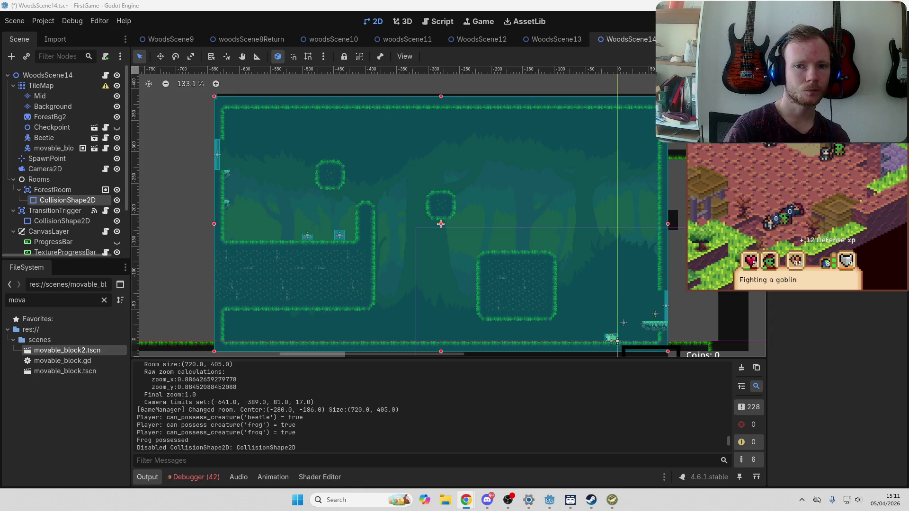
{"action": "scroll", "coordinate": [432, 194], "scroll_direction": "down", "scroll_amount": 1}
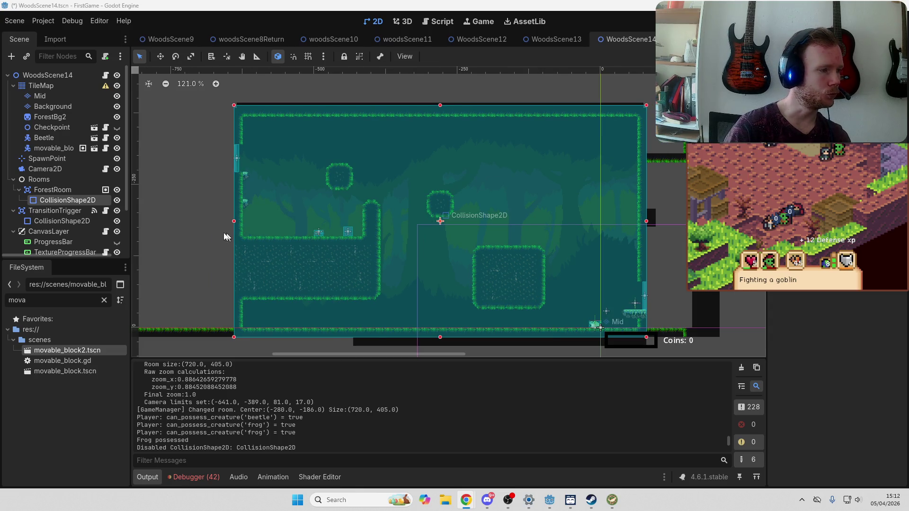
{"action": "left_click", "coordinate": [191, 234]}
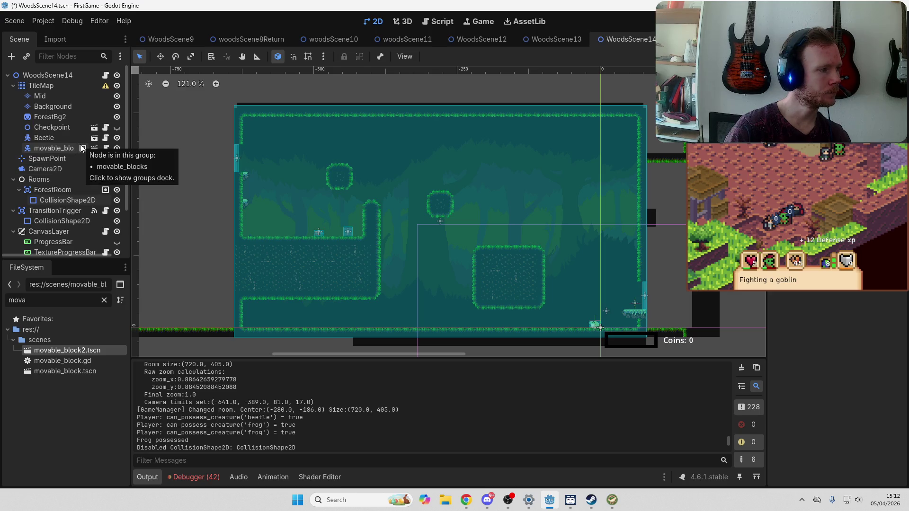
{"action": "scroll", "coordinate": [69, 181], "scroll_direction": "down", "scroll_amount": 1}
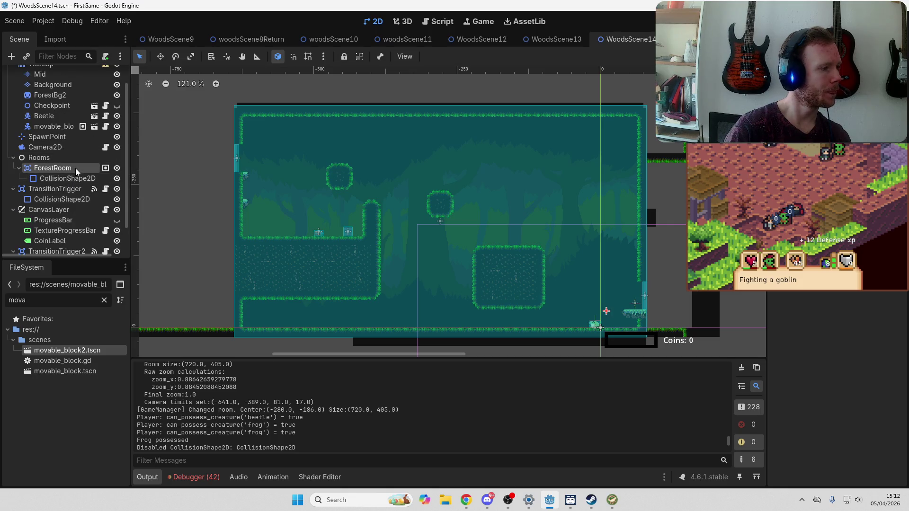
{"action": "scroll", "coordinate": [76, 169], "scroll_direction": "down", "scroll_amount": 1}
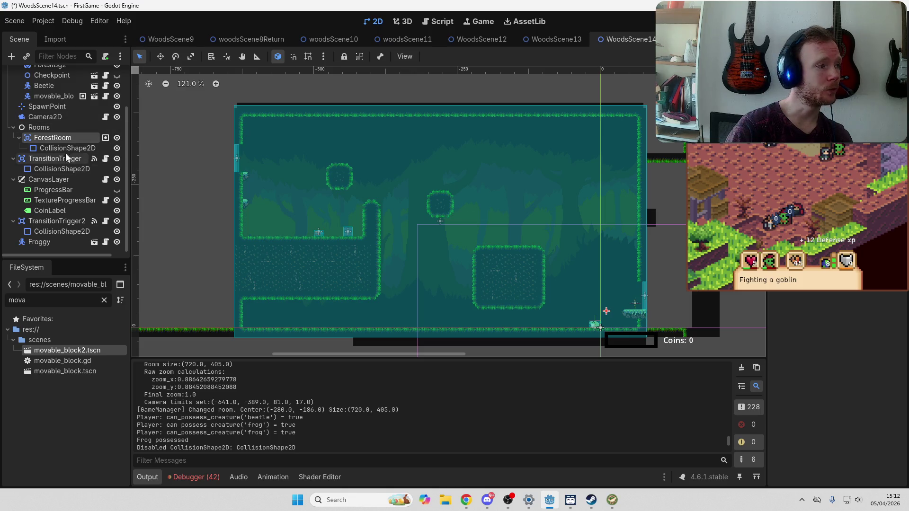
{"action": "scroll", "coordinate": [70, 148], "scroll_direction": "up", "scroll_amount": 3}
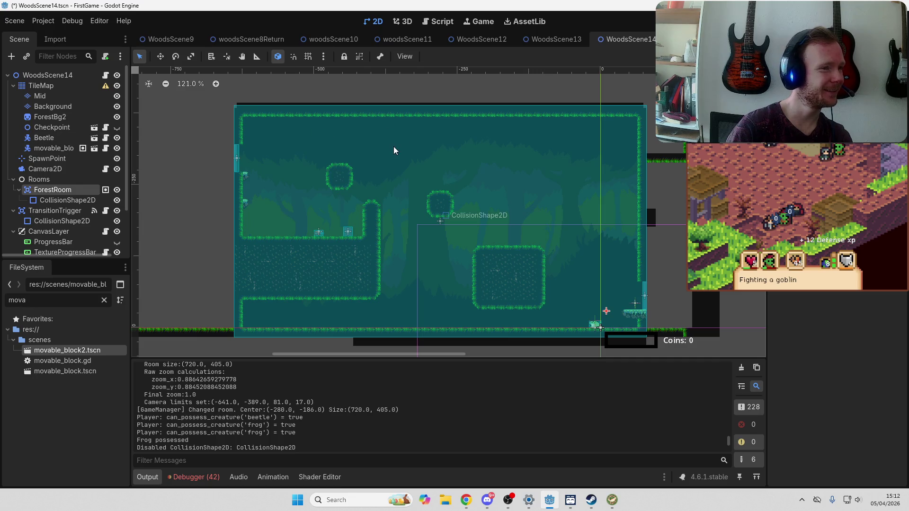
{"action": "left_click", "coordinate": [427, 143]}
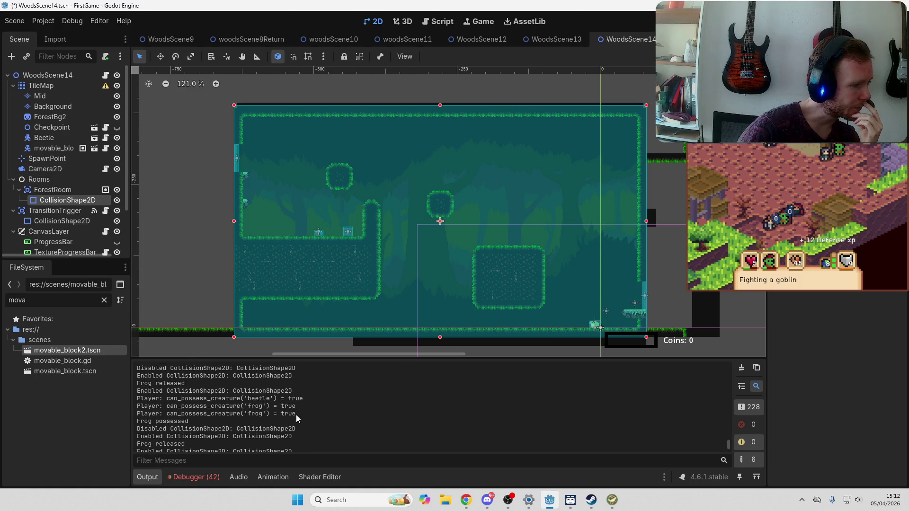
Scroll up through the Output log
{"action": "scroll", "coordinate": [297, 415], "scroll_direction": "up", "scroll_amount": 1}
{"action": "scroll", "coordinate": [297, 415], "scroll_direction": "up", "scroll_amount": 3}
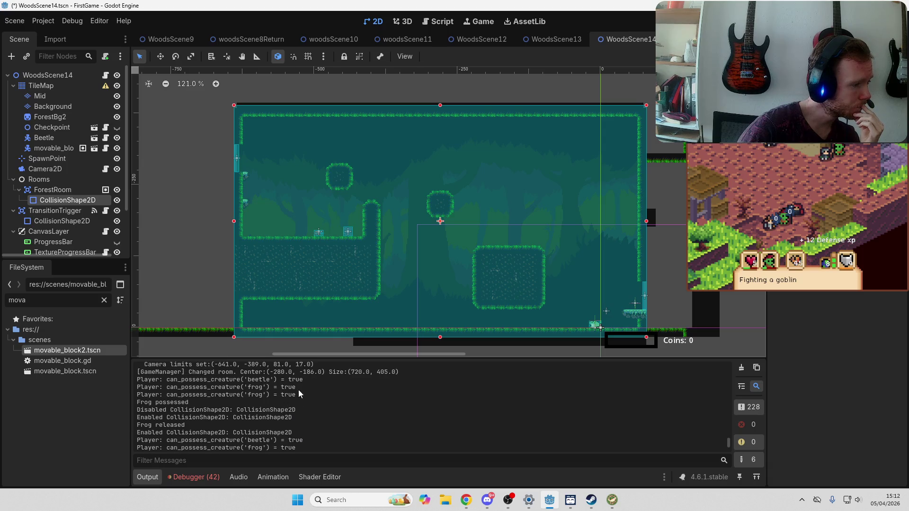
{"action": "scroll", "coordinate": [298, 394], "scroll_direction": "up", "scroll_amount": 1}
{"action": "scroll", "coordinate": [304, 390], "scroll_direction": "up", "scroll_amount": 1}
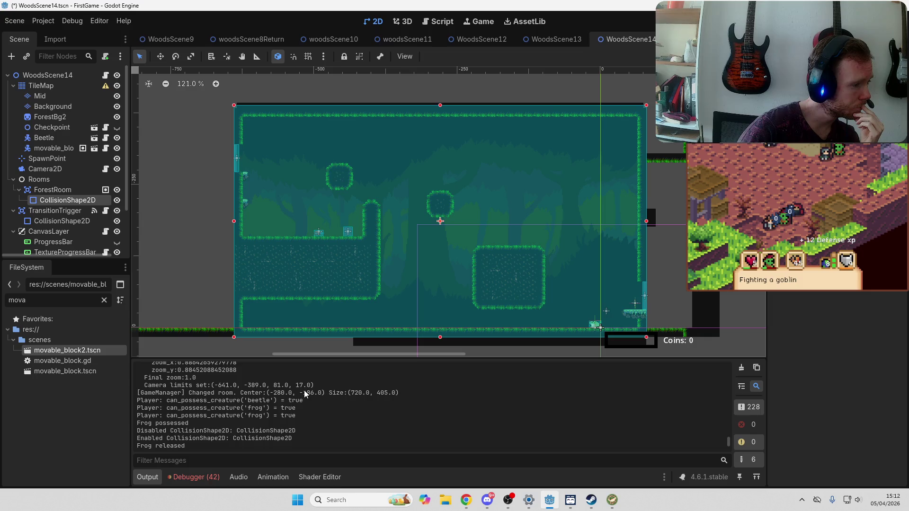
{"action": "scroll", "coordinate": [304, 391], "scroll_direction": "up", "scroll_amount": 2}
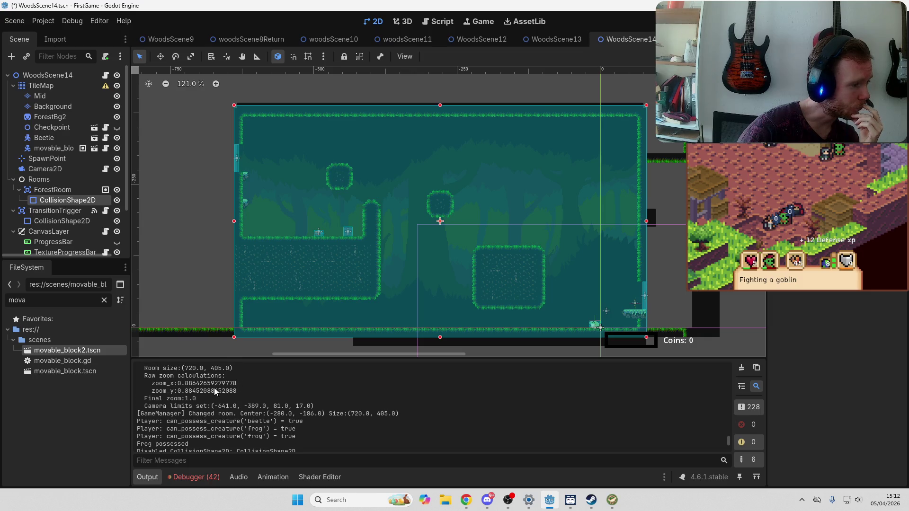
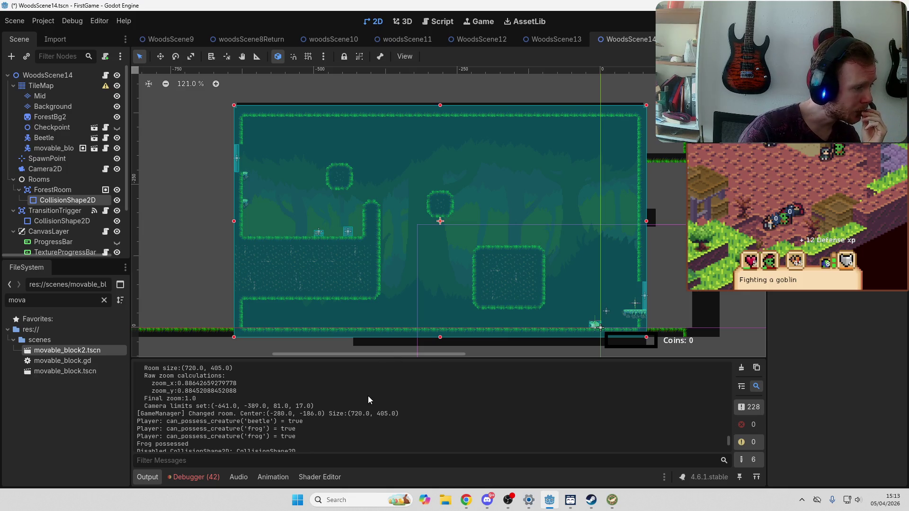
Open PlayerCamera.gd in the script editor by filtering the script list for 'cam'
{"action": "left_click", "coordinate": [436, 19]}
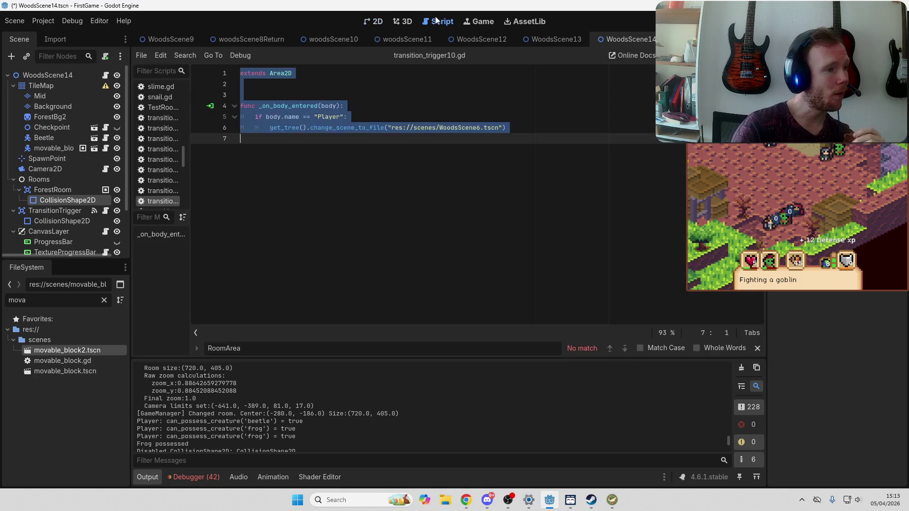
{"action": "scroll", "coordinate": [158, 149], "scroll_direction": "up", "scroll_amount": 2}
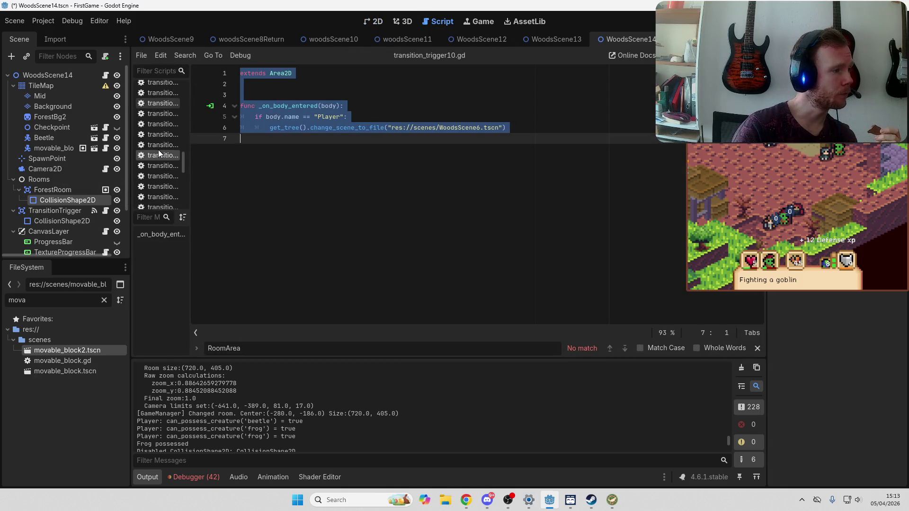
{"action": "type", "text": "cam"}
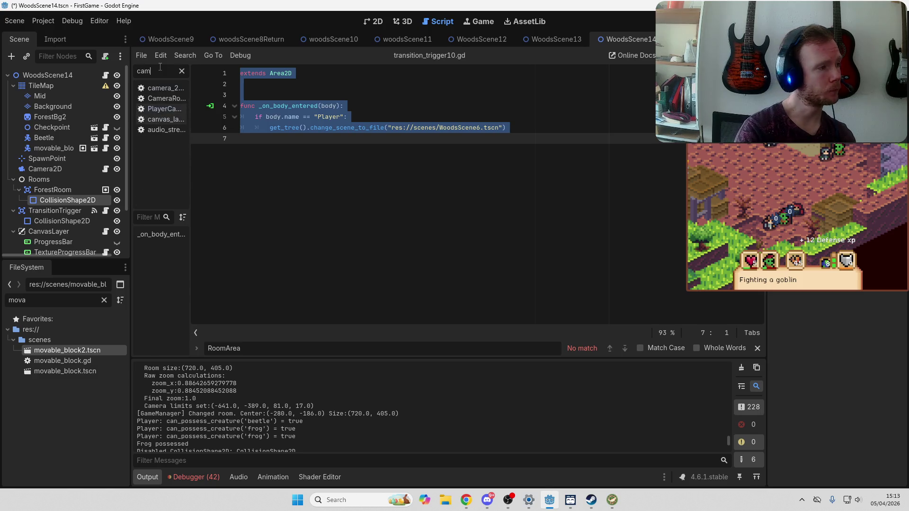
{"action": "left_click", "coordinate": [162, 107]}
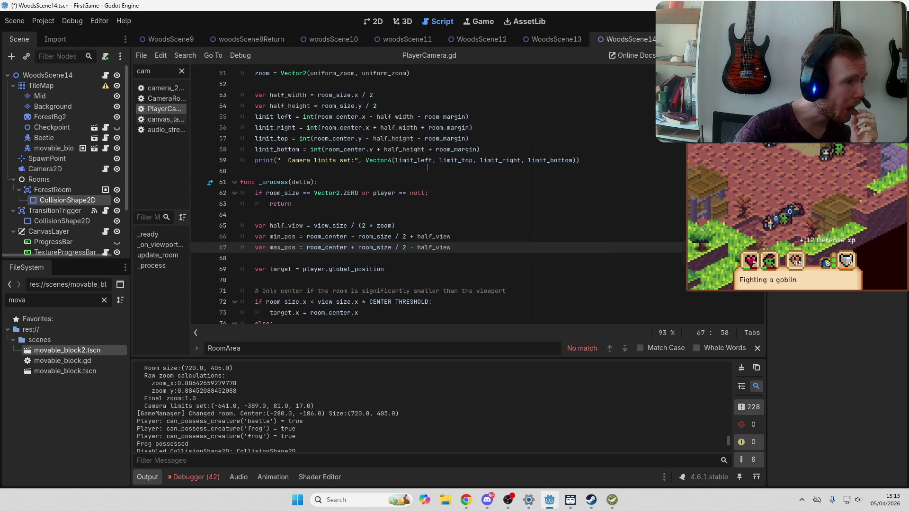
{"action": "scroll", "coordinate": [427, 167], "scroll_direction": "up", "scroll_amount": 8}
{"action": "scroll", "coordinate": [428, 168], "scroll_direction": "up", "scroll_amount": 5}
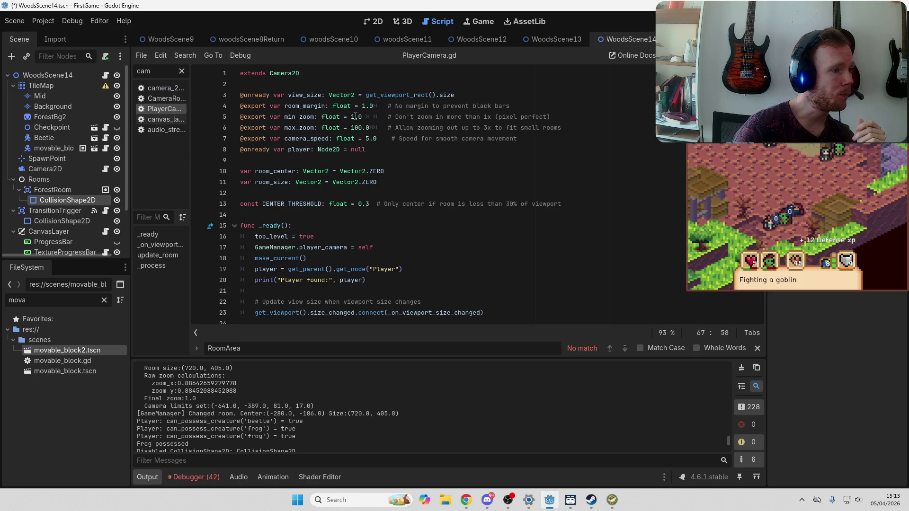
Change min_zoom from 1.0 to 0.1, save, and run the project with F5
{"action": "left_click", "coordinate": [353, 117]}
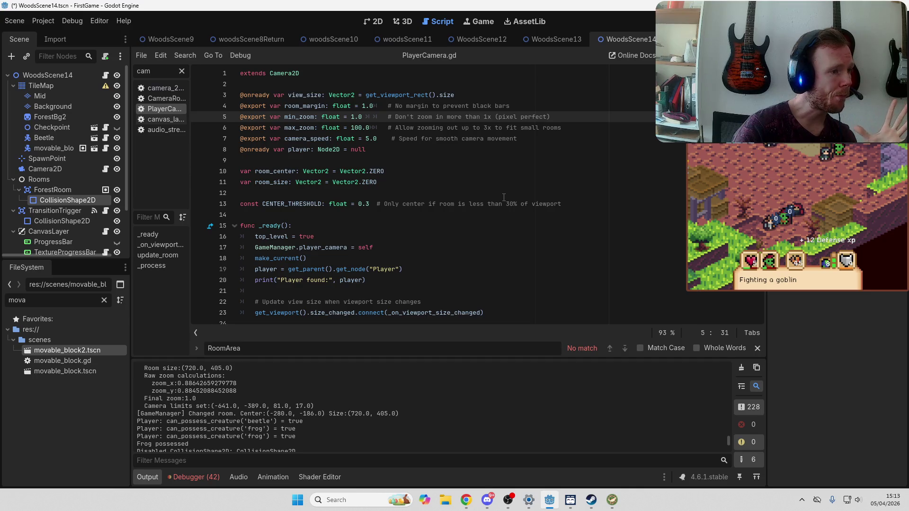
{"action": "key", "text": "Delete"}
{"action": "type", "text": "0"}
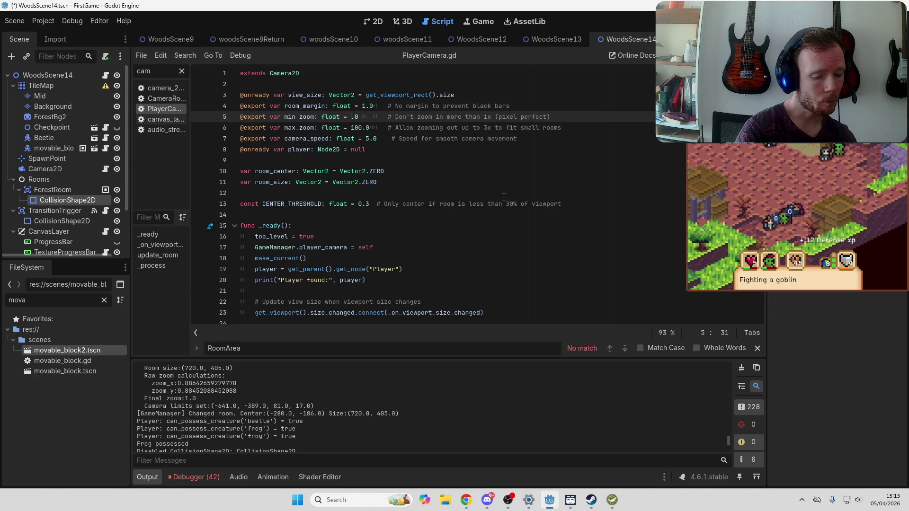
{"action": "key", "text": "Delete"}
{"action": "type", "text": "1"}
{"action": "key", "text": "ctrl+s"}
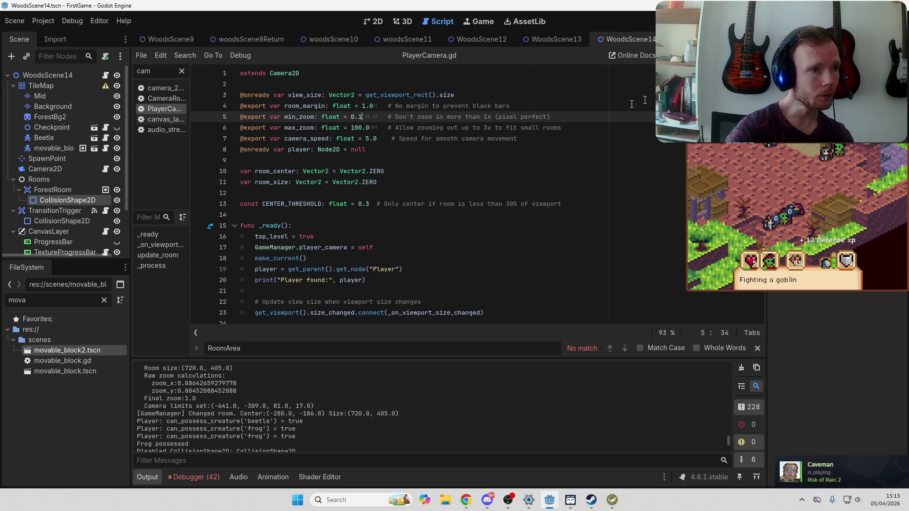
{"action": "key", "text": "F5"}
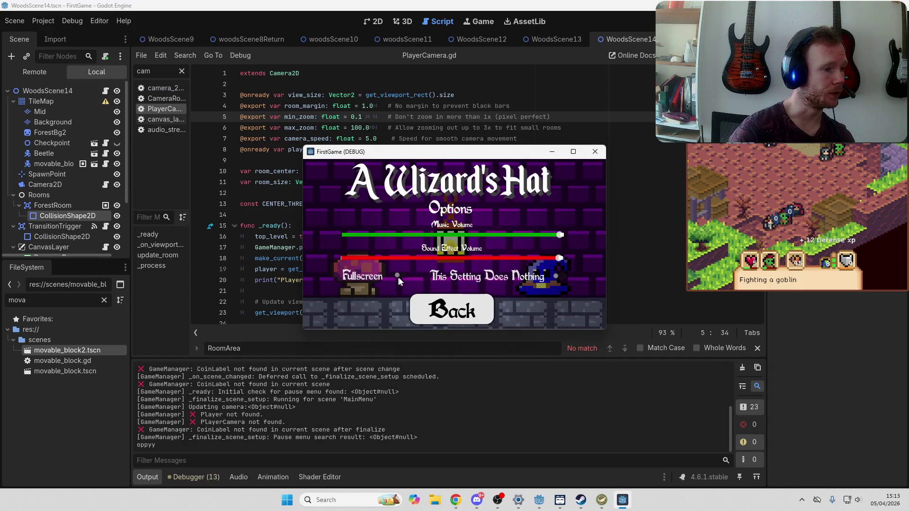
In the game's Options, turn fullscreen on and set music and sound effects volumes to minimum
{"action": "left_click", "coordinate": [398, 277]}
{"action": "left_click", "coordinate": [130, 227]}
{"action": "left_click", "coordinate": [128, 295]}
{"action": "left_click", "coordinate": [474, 438]}
Start a new game and walk the wizard right past the Jump and Beetle Possession messages
{"action": "left_click", "coordinate": [568, 237]}
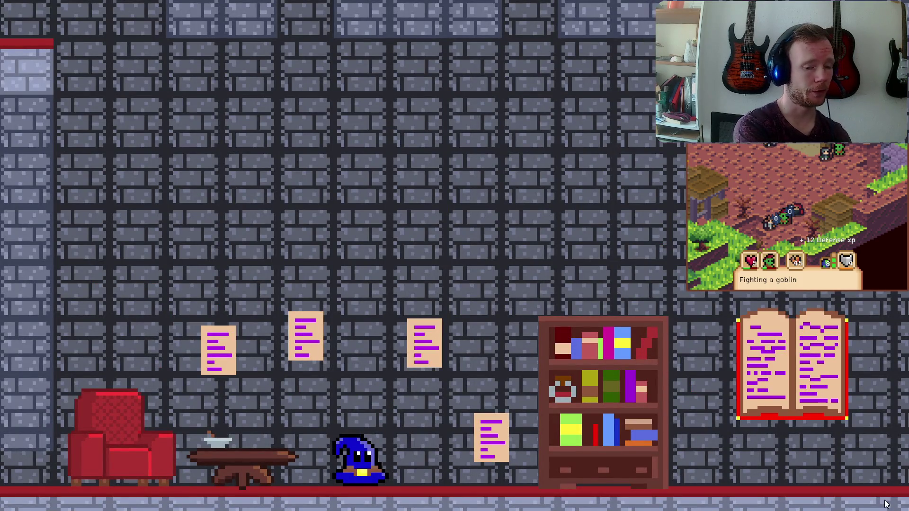
{"action": "key", "text": "d"}
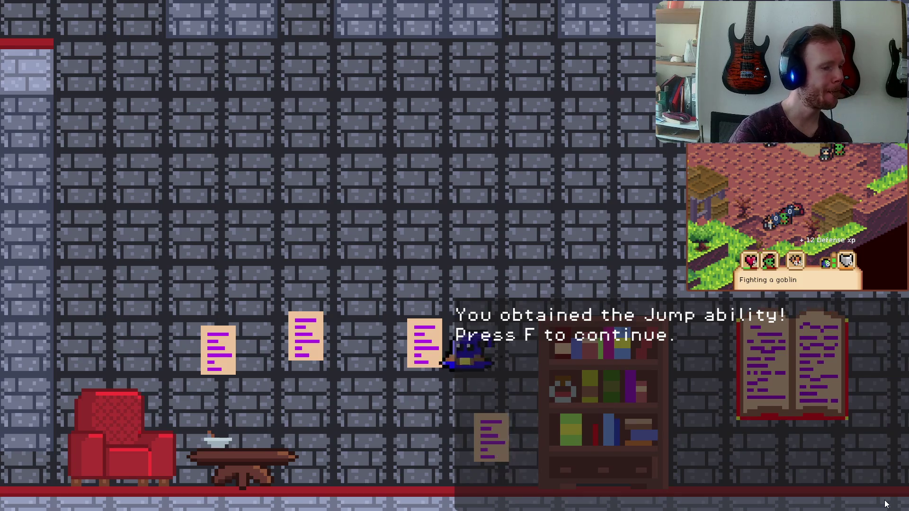
{"action": "key", "text": "f"}
{"action": "key", "text": "d"}
{"action": "key", "text": "f"}
{"action": "key", "text": "d"}
{"action": "key", "text": "f"}
{"action": "key", "text": "d"}
{"action": "key", "text": "d"}
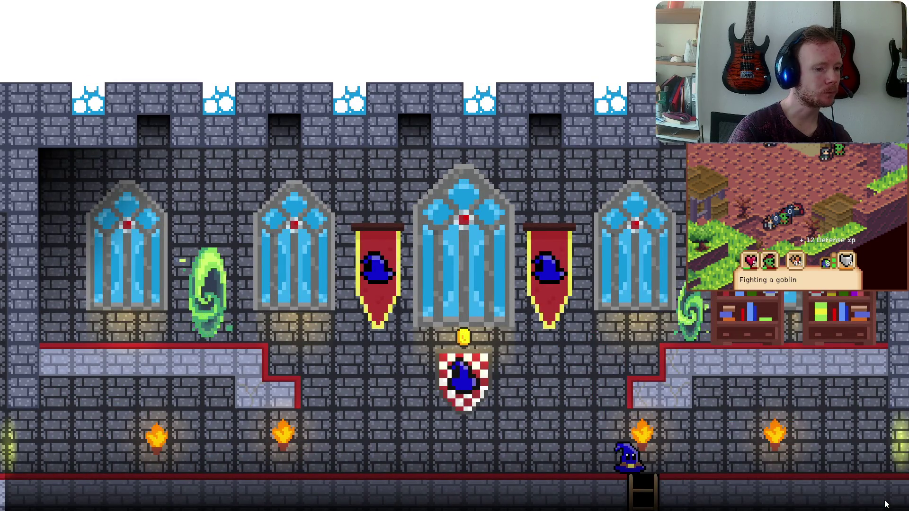
Jump the wizard onto the right ledge and into the green portal
{"action": "key", "text": "a"}
{"action": "key", "text": "space"}
{"action": "key", "text": "d"}
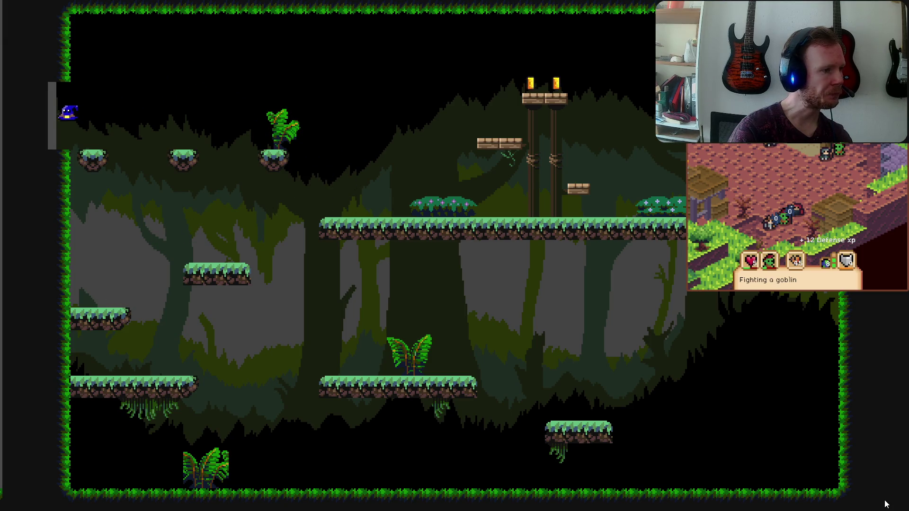
Walk the wizard left along the bottom floor past the creatures and jump onto the left ledge
{"action": "key", "text": "a"}
{"action": "key", "text": "a"}
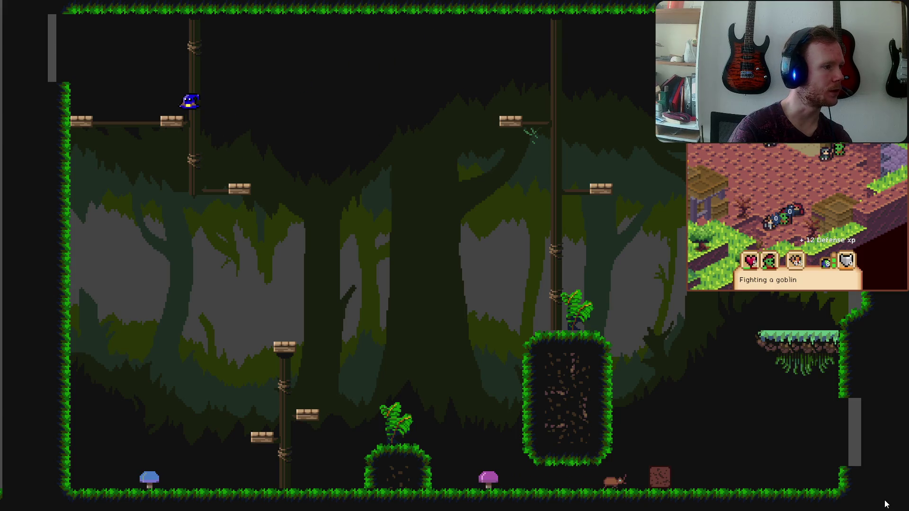
{"action": "key", "text": "Left"}
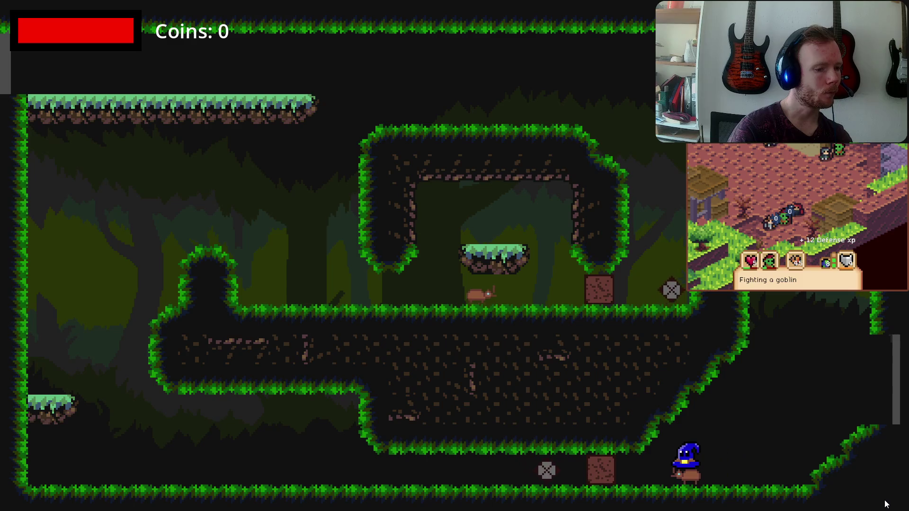
{"action": "key", "text": "Left"}
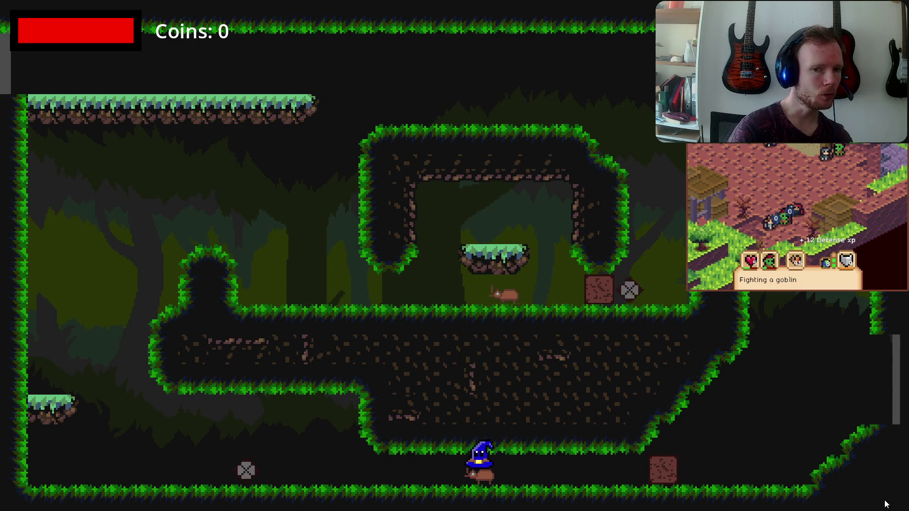
{"action": "key", "text": "Left"}
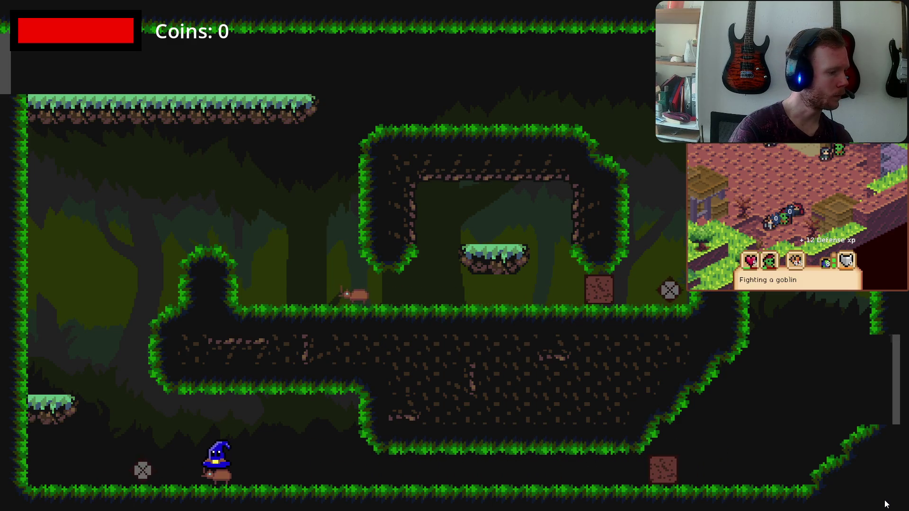
{"action": "key", "text": "Left"}
{"action": "key", "text": "space"}
Move along the middle floor, pushing the box to the left
{"action": "key", "text": "Right"}
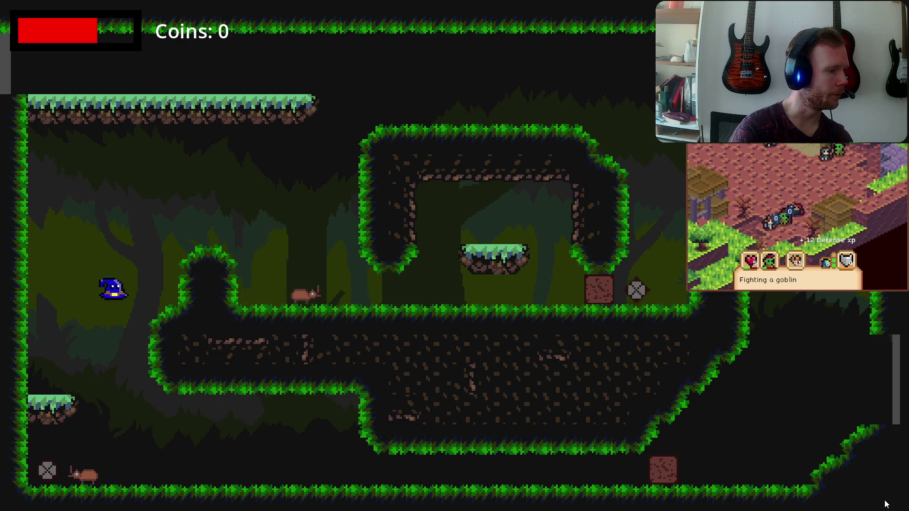
{"action": "key", "text": "Right"}
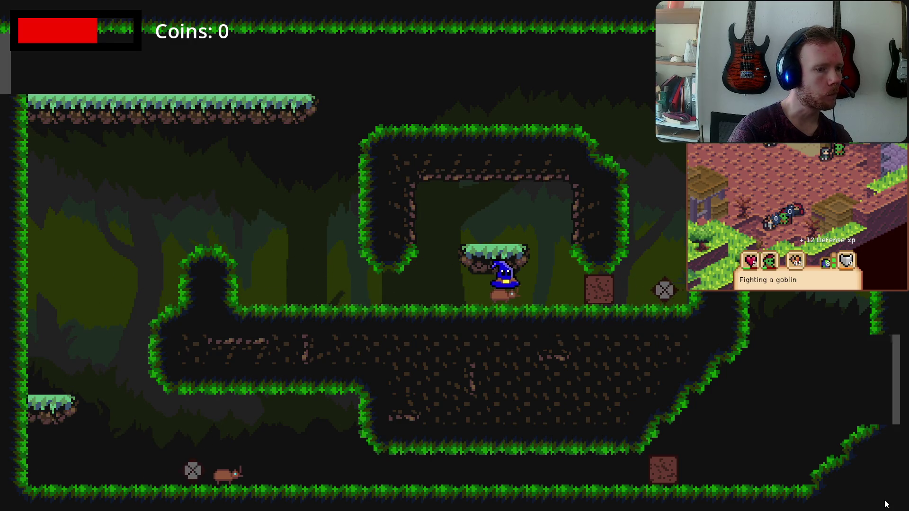
{"action": "key", "text": "Left"}
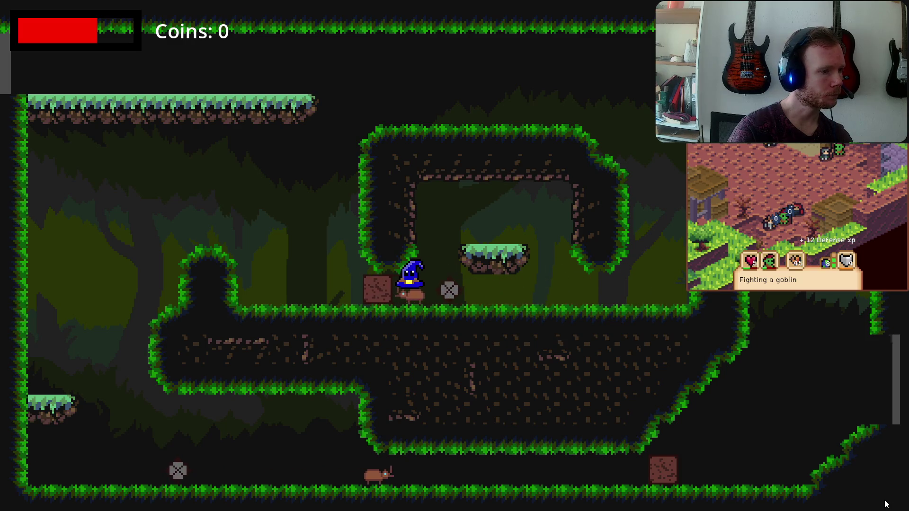
{"action": "key", "text": "Left"}
{"action": "key", "text": "Right"}
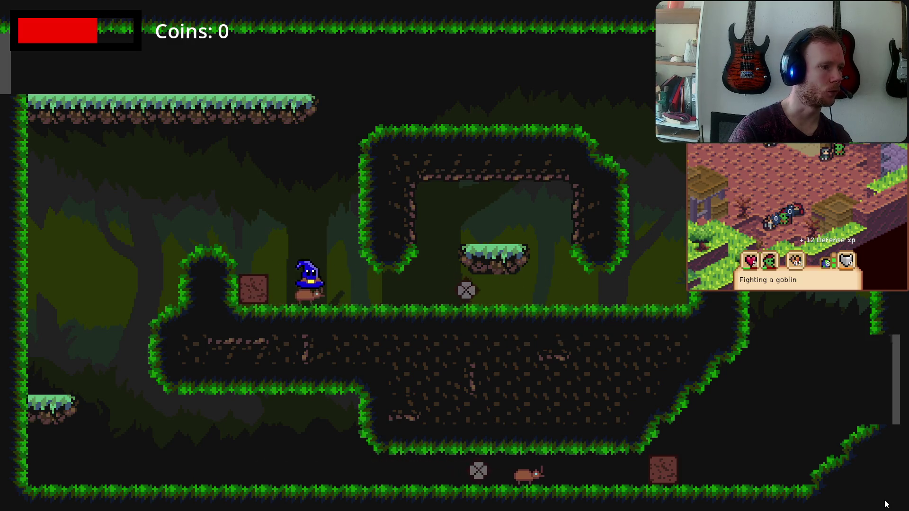
Jump onto the floating grass platform, climb the upper ledges, and run left through the ladder room
{"action": "key", "text": "space"}
{"action": "key", "text": "Right"}
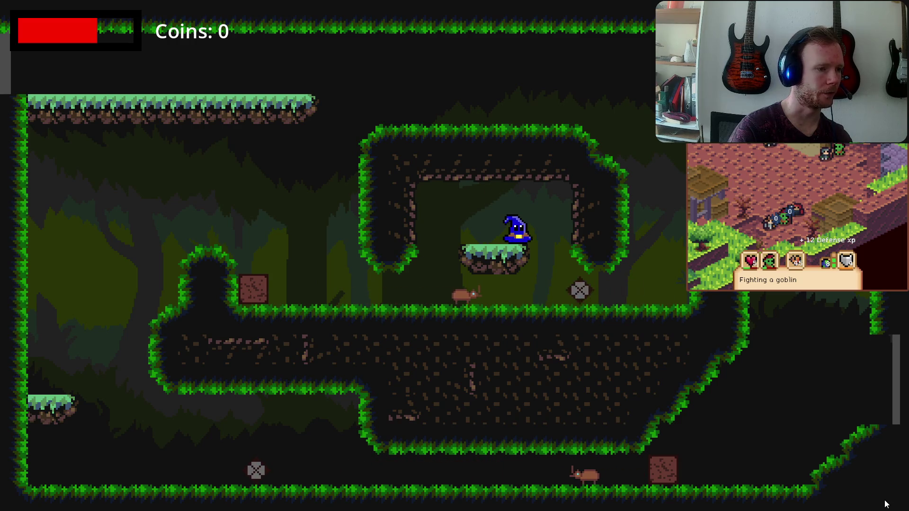
{"action": "key", "text": "Right"}
{"action": "key", "text": "Right"}
{"action": "key", "text": "space"}
{"action": "key", "text": "Left"}
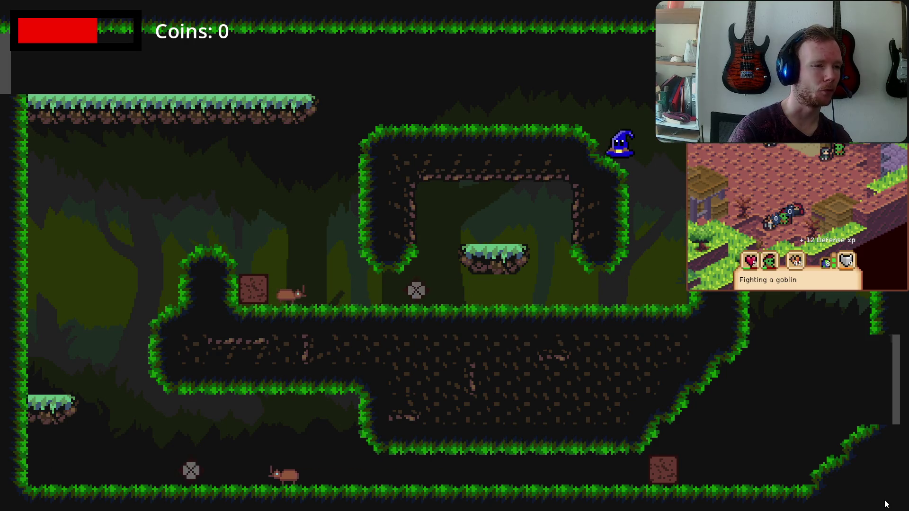
{"action": "key", "text": "space"}
{"action": "key", "text": "Left"}
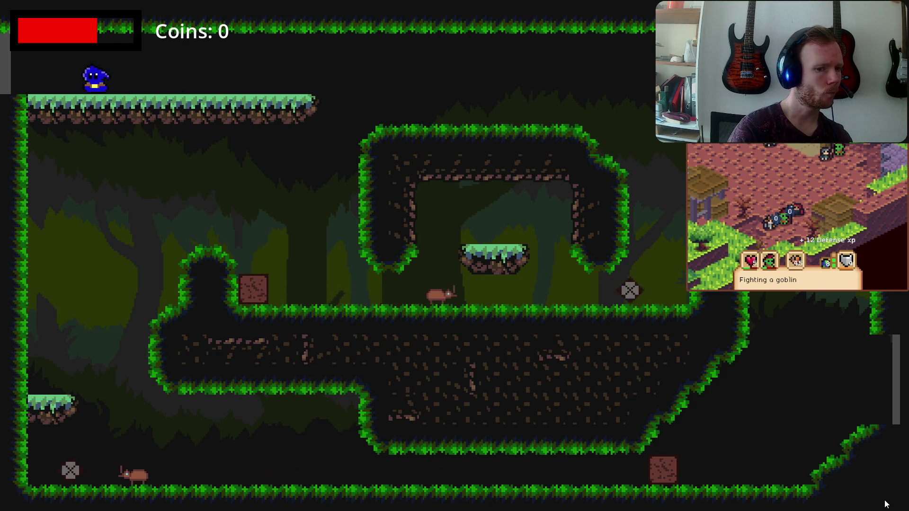
{"action": "key", "text": "Left"}
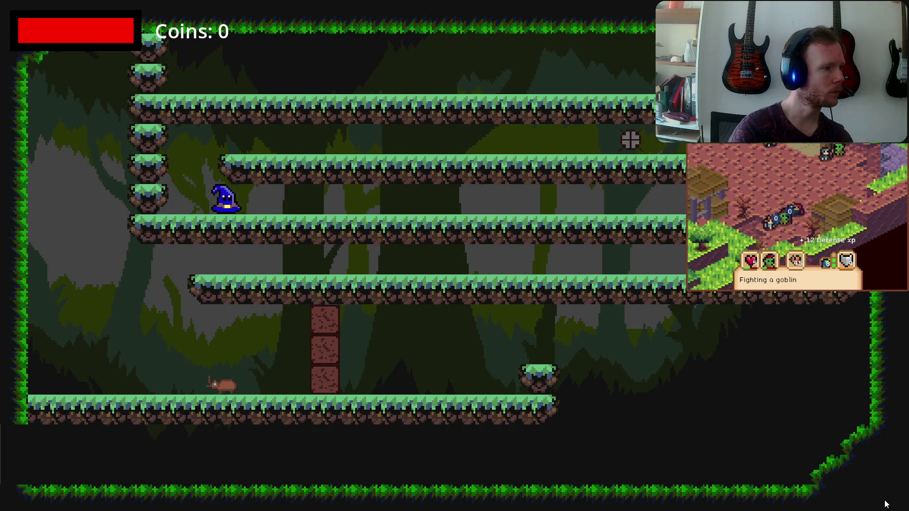
Drop the wizard to the bottom floor and shove the stacked blocks to the left
{"action": "key", "text": "Right"}
{"action": "key", "text": "Right"}
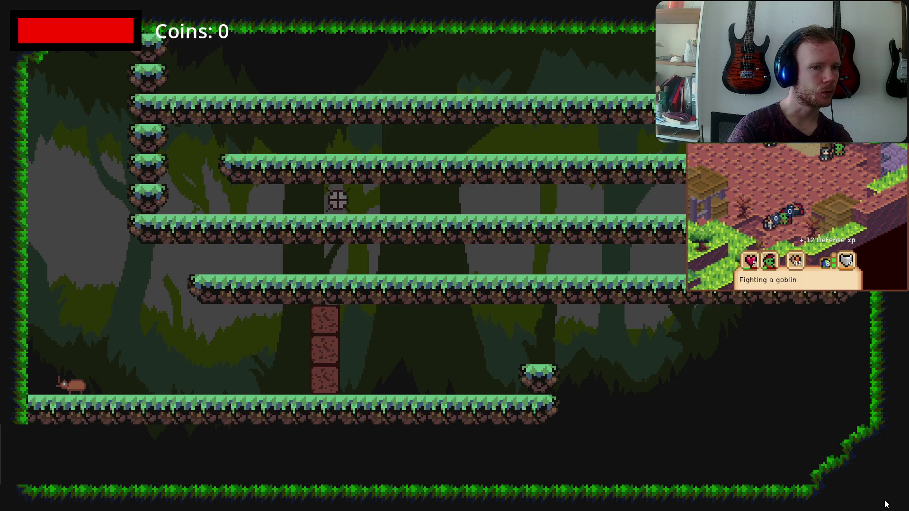
{"action": "key", "text": "Left"}
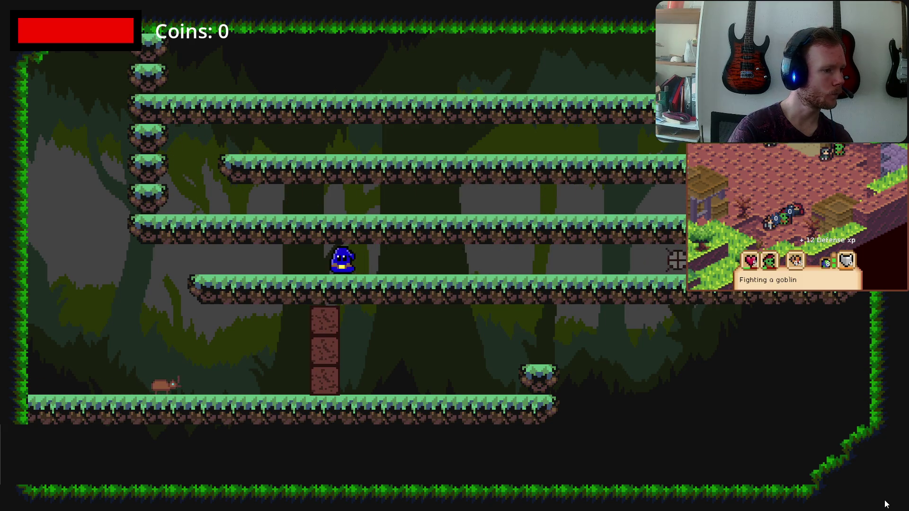
{"action": "key", "text": "Left"}
{"action": "key", "text": "Right"}
{"action": "key", "text": "Left"}
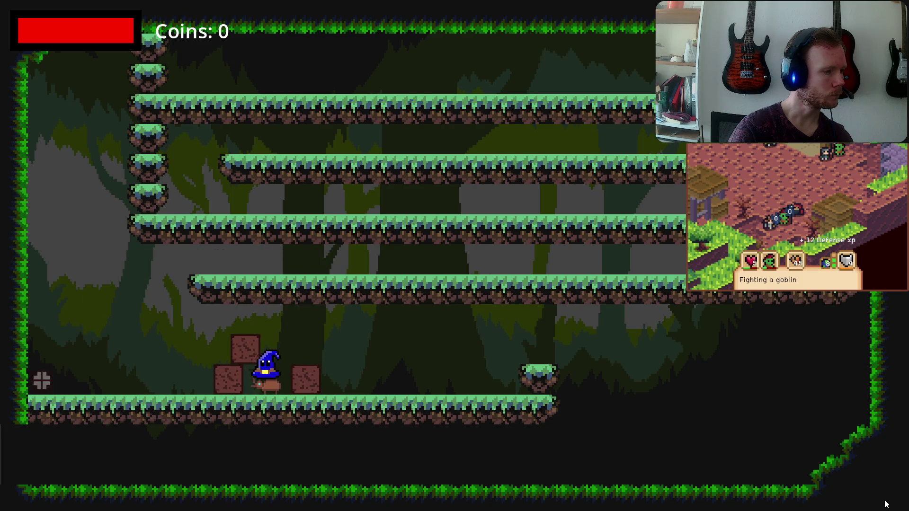
{"action": "key", "text": "Left"}
{"action": "key", "text": "Right"}
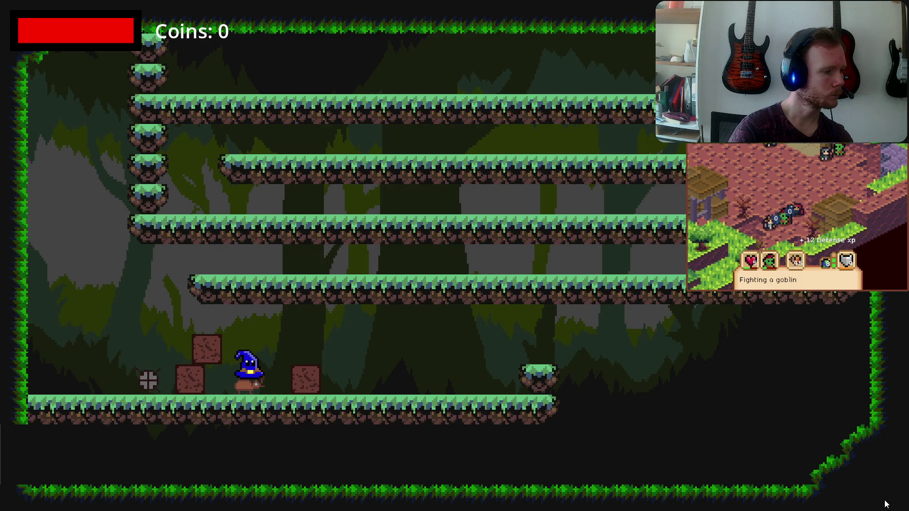
Jump off the rat, run along the bottom floor, and leave the room to the left
{"action": "key", "text": "Right"}
{"action": "key", "text": "Up"}
{"action": "key", "text": "Up"}
{"action": "key", "text": "Left"}
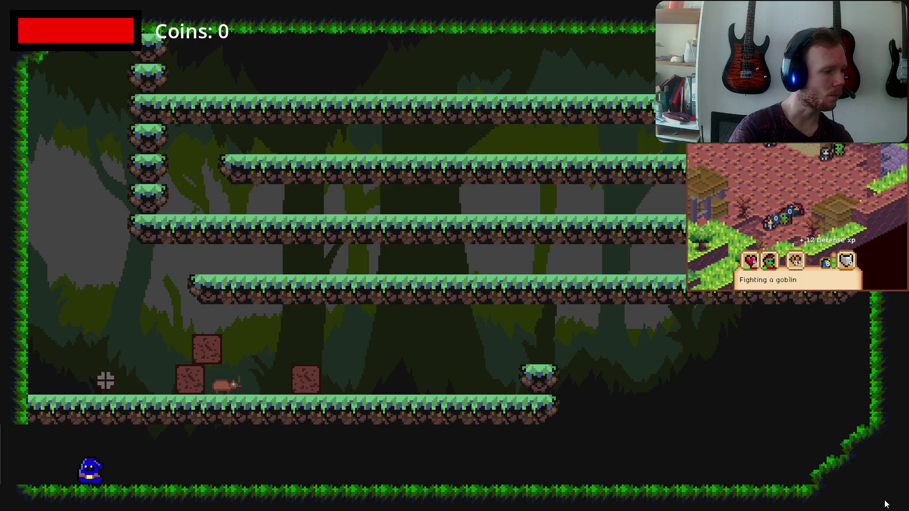
{"action": "key", "text": "Right"}
{"action": "key", "text": "Left"}
{"action": "key", "text": "Up"}
Jump across the grassy platforms in the next rooms, then stop the game with F8
{"action": "key", "text": "Left"}
{"action": "key", "text": "Up"}
{"action": "key", "text": "Up"}
{"action": "key", "text": "Left"}
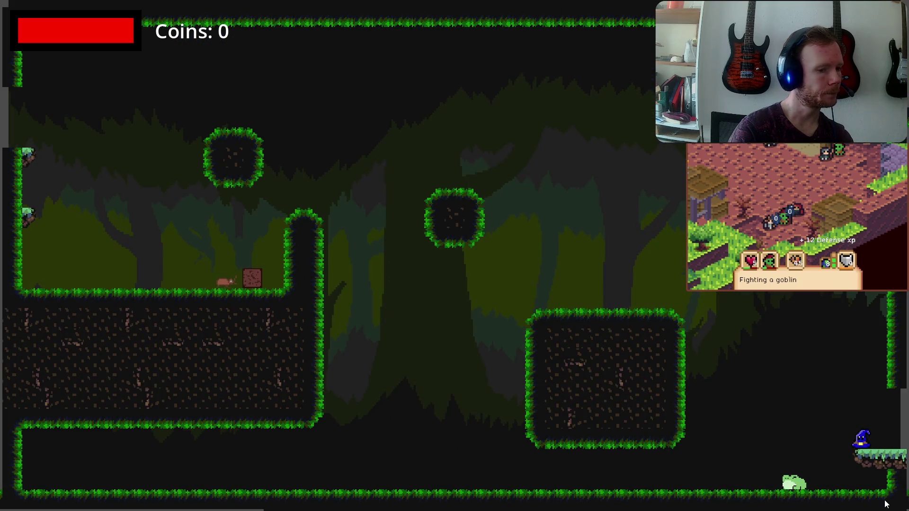
{"action": "key", "text": "Up"}
{"action": "key", "text": "Left"}
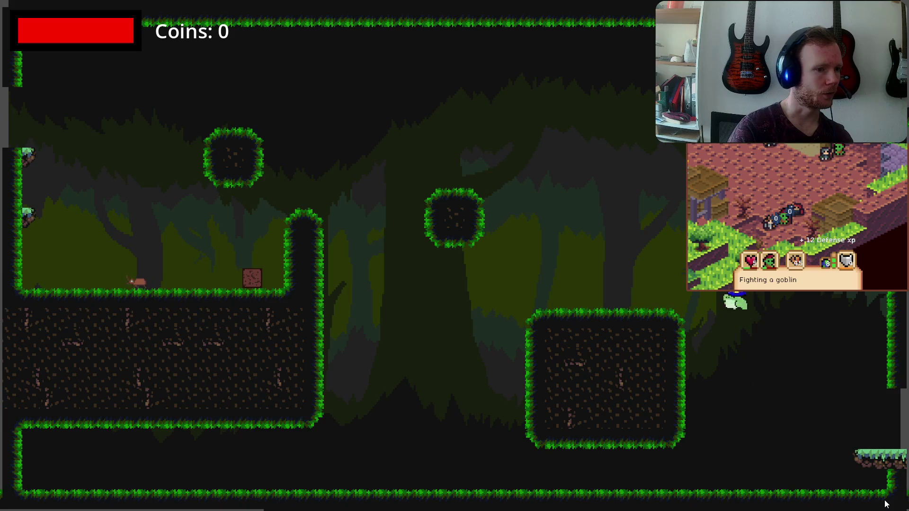
{"action": "key", "text": "Left"}
{"action": "key", "text": "Up"}
{"action": "key", "text": "Left"}
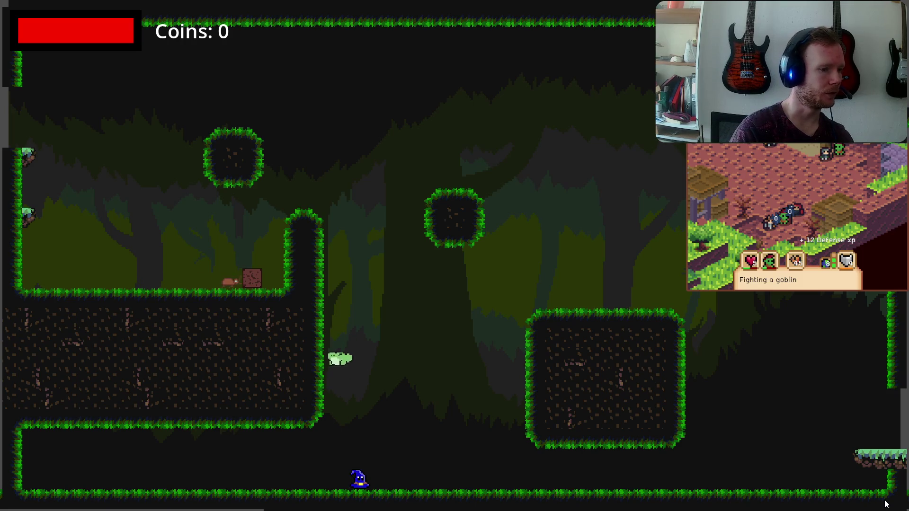
{"action": "key", "text": "Right"}
{"action": "key", "text": "F8"}
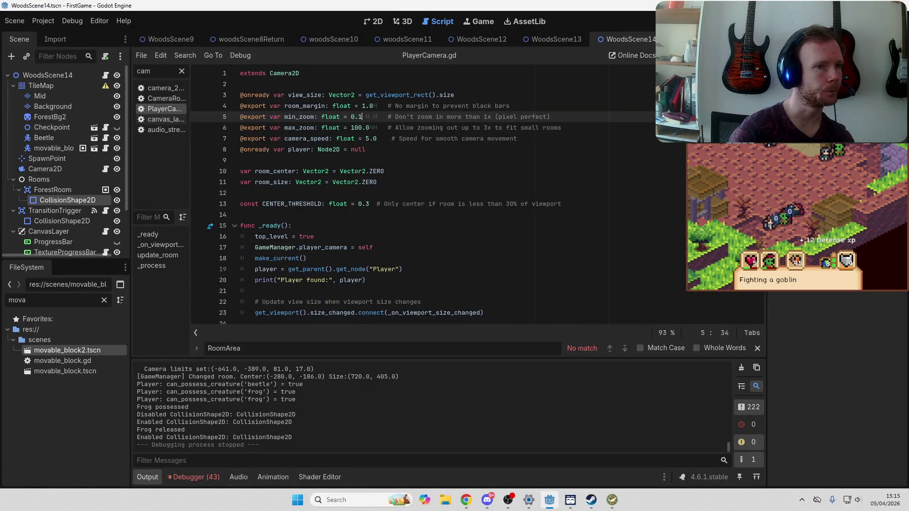
Relaunch the game, set fullscreen on and sound effect volume almost off, then start the level
{"action": "key", "text": "F5"}
{"action": "left_click", "coordinate": [455, 269]}
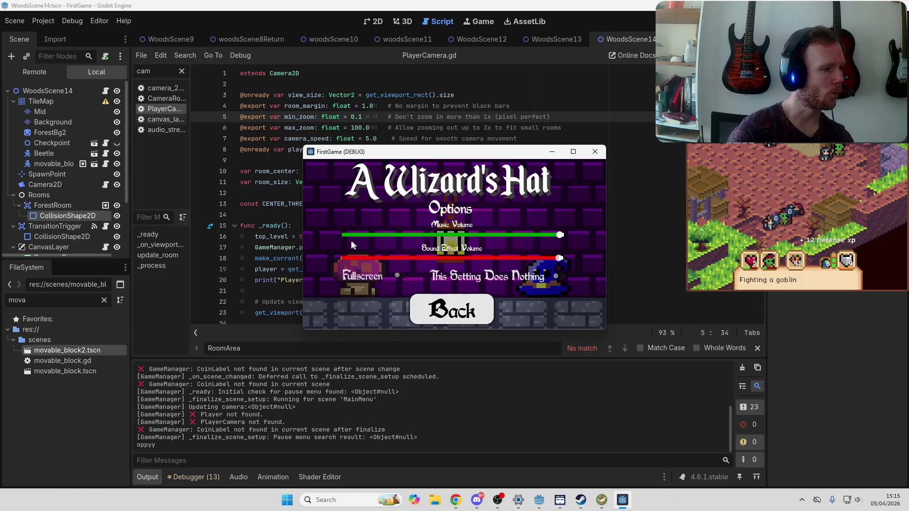
{"action": "left_click", "coordinate": [347, 271]}
{"action": "left_click", "coordinate": [142, 300]}
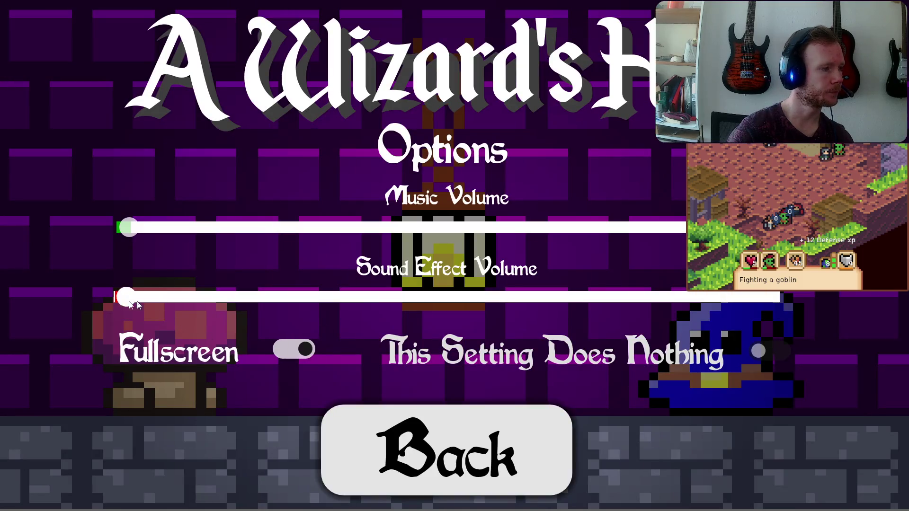
{"action": "left_click", "coordinate": [272, 349]}
{"action": "left_click", "coordinate": [385, 280]}
{"action": "left_click", "coordinate": [417, 445]}
{"action": "left_click", "coordinate": [455, 204]}
Collect the note, skip the messages, walk left, and go down and back up the ladder
{"action": "key", "text": "Right"}
{"action": "key", "text": "f"}
{"action": "key", "text": "Left"}
{"action": "key", "text": "f"}
{"action": "key", "text": "Left"}
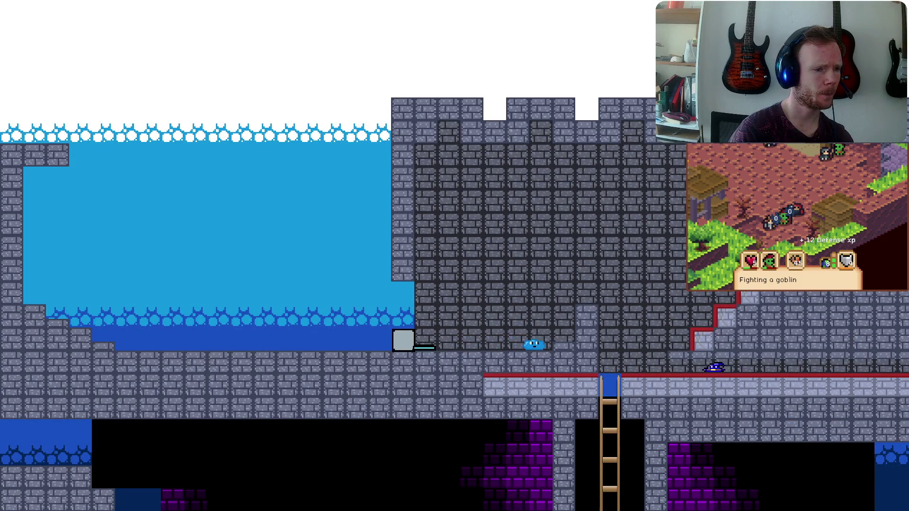
{"action": "key", "text": "Down"}
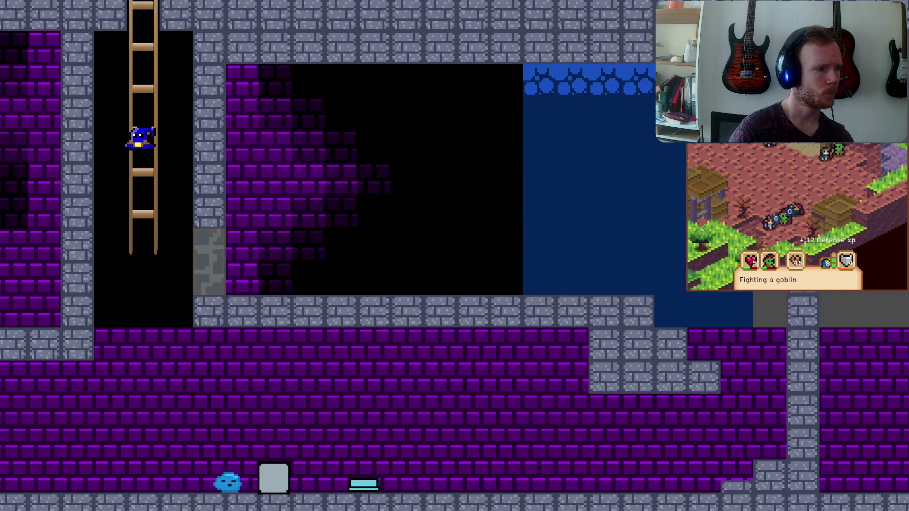
{"action": "key", "text": "Up"}
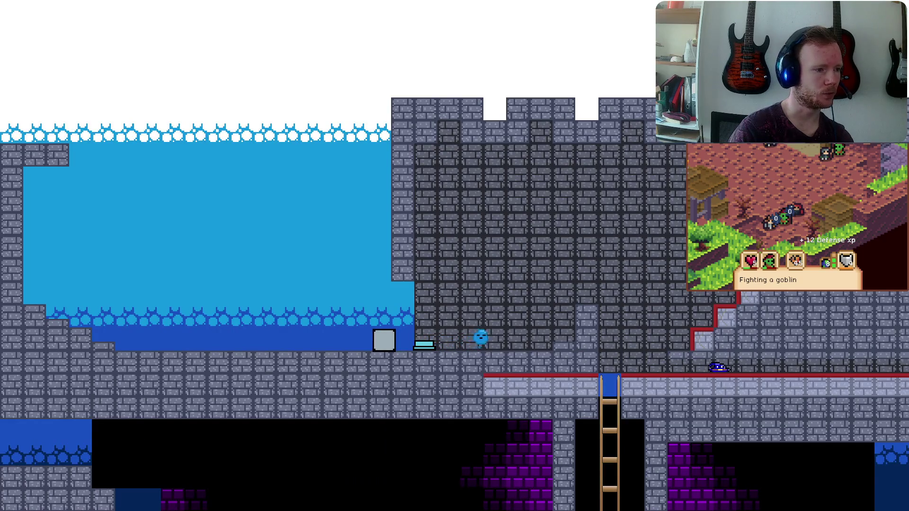
Walk the wizard right through the bookcase room and castle hall, then descend the ladder
{"action": "key", "text": "Right"}
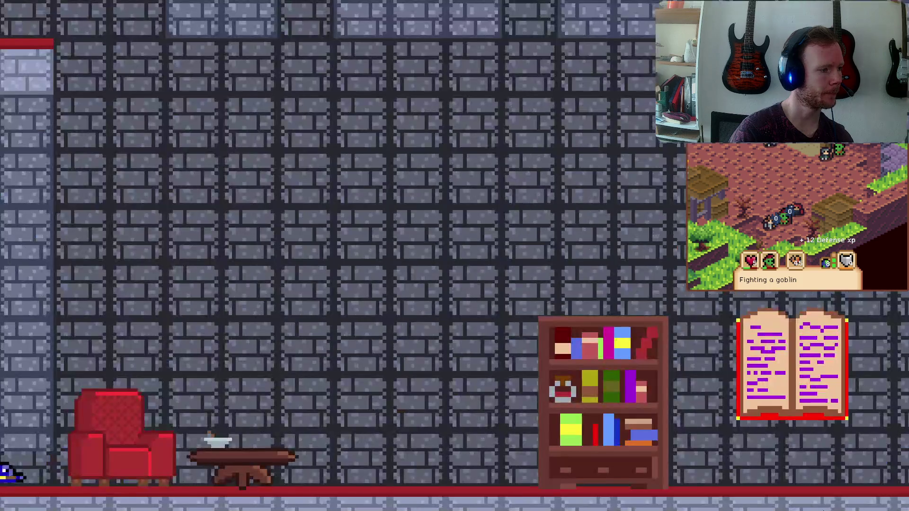
{"action": "key", "text": "Right"}
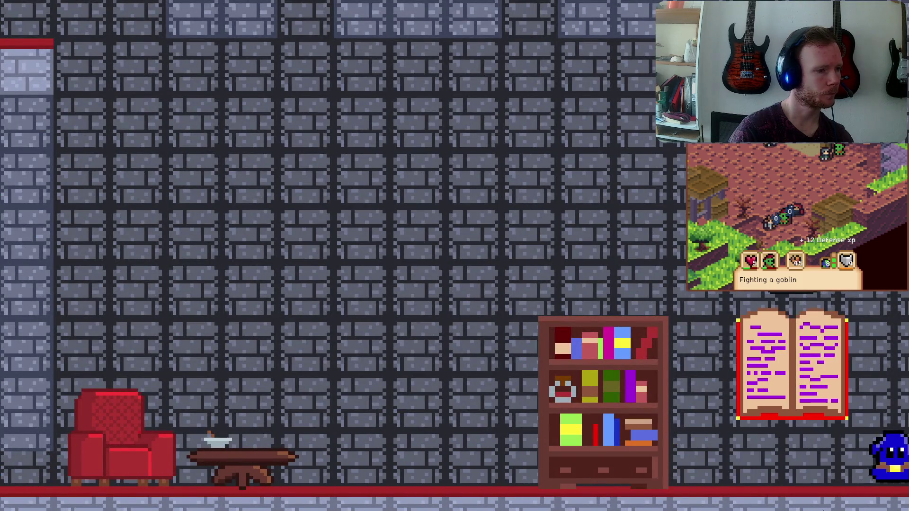
{"action": "key", "text": "Right"}
{"action": "key", "text": "Down"}
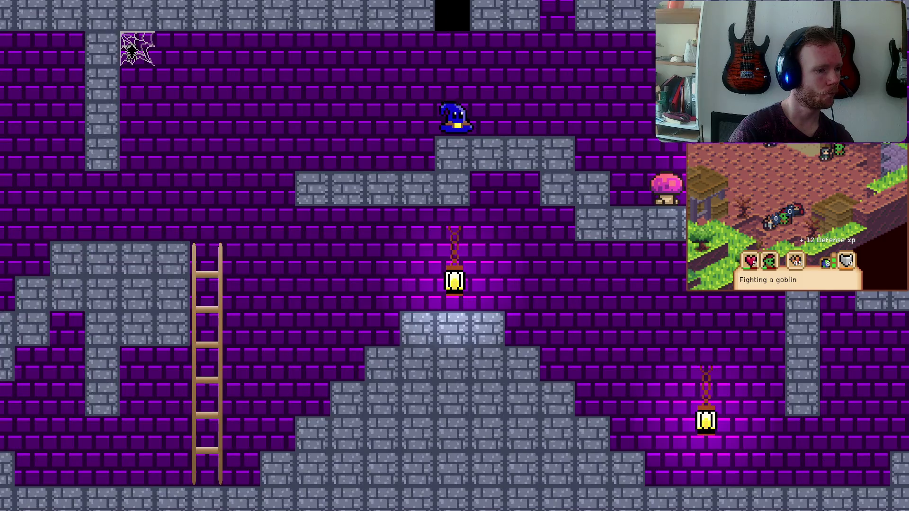
{"action": "key", "text": "Left"}
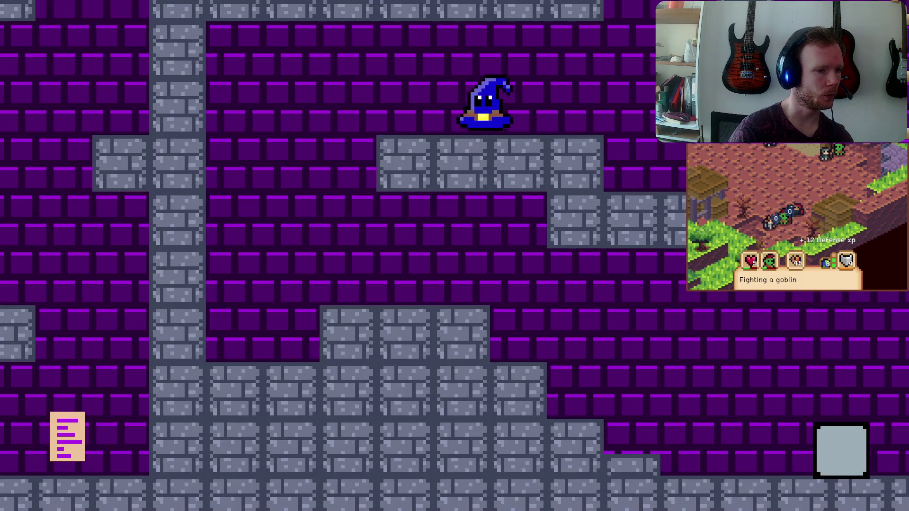
Push the grey block onto the pressure plate and walk through the opened gate
{"action": "key", "text": "Right"}
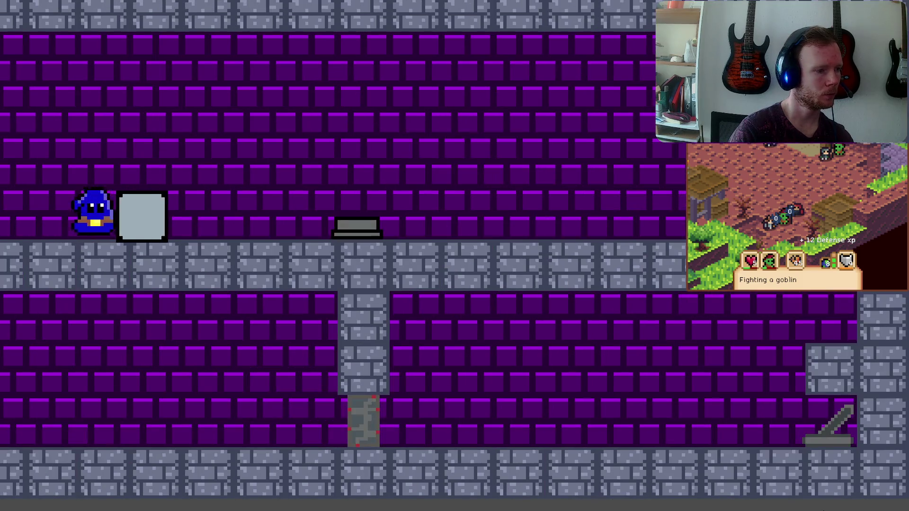
{"action": "key", "text": "Left"}
{"action": "key", "text": "Up"}
{"action": "key", "text": "Right"}
{"action": "key", "text": "Up"}
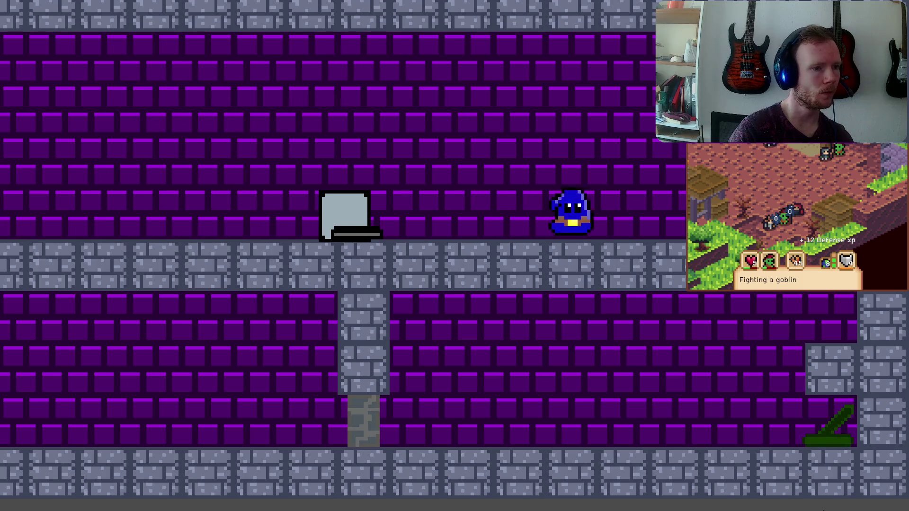
{"action": "key", "text": "Left"}
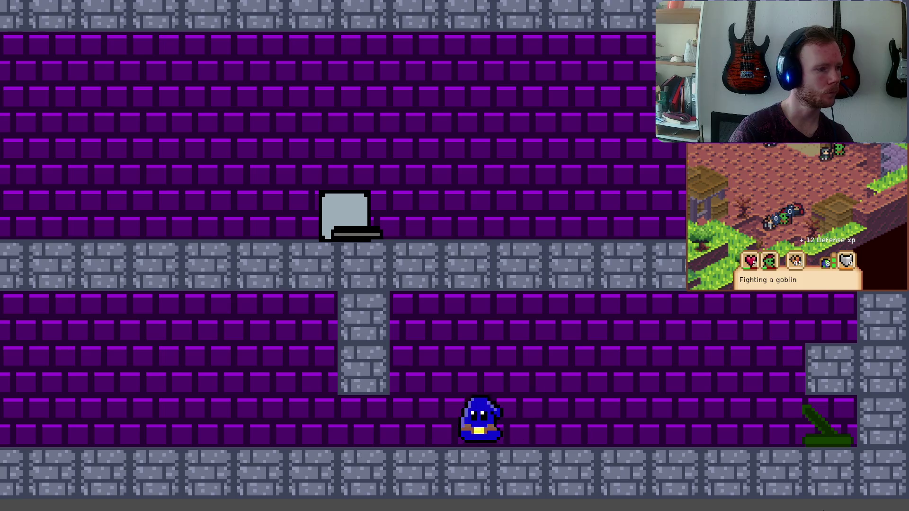
{"action": "key", "text": "Left"}
Leap the wizard up the staircase steps and climb the right-side steps in the next room
{"action": "key", "text": "Up"}
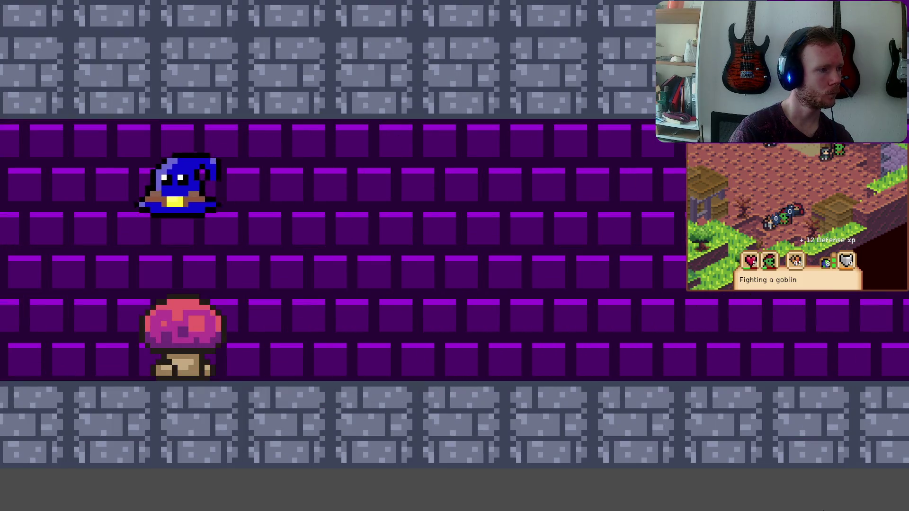
{"action": "key", "text": "Up"}
{"action": "key", "text": "Left"}
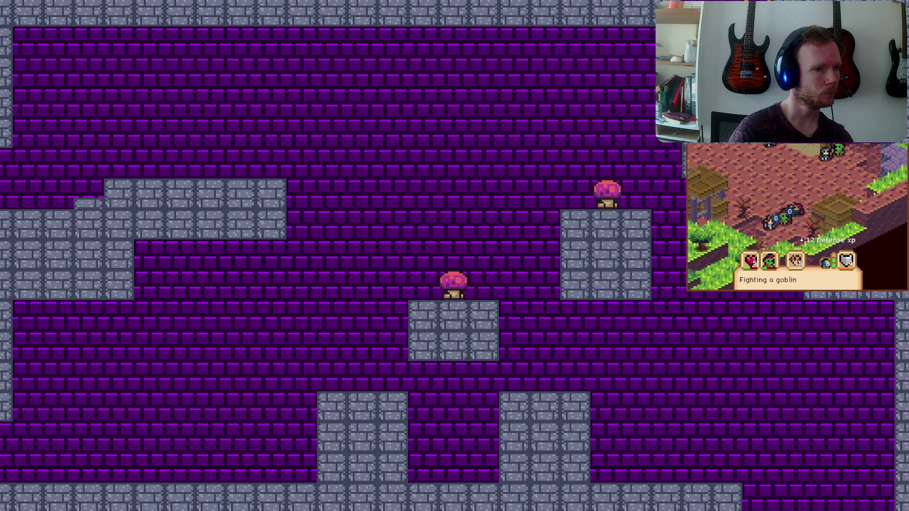
{"action": "key", "text": "Up"}
{"action": "key", "text": "Left"}
Jump left across the rooms onto the left ledge, zoom out with M, and close the game
{"action": "key", "text": "Up"}
{"action": "key", "text": "Left"}
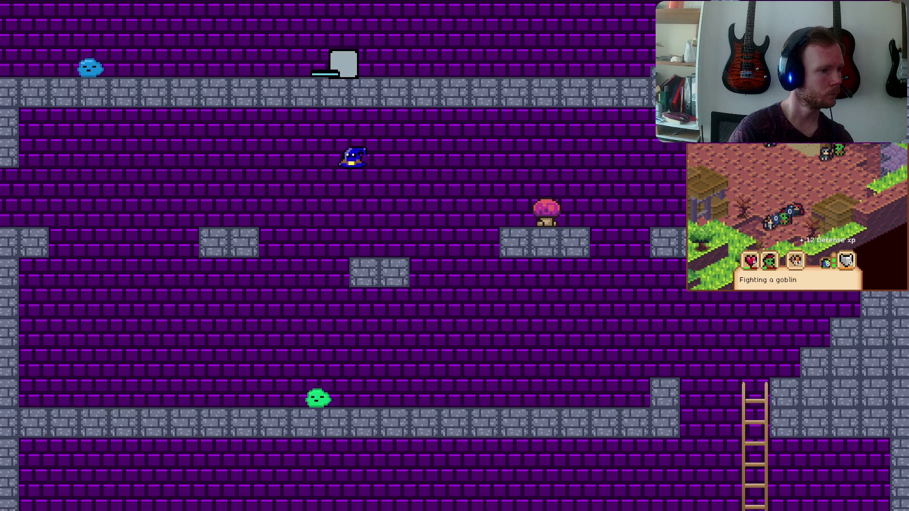
{"action": "key", "text": "Up"}
{"action": "key", "text": "Left"}
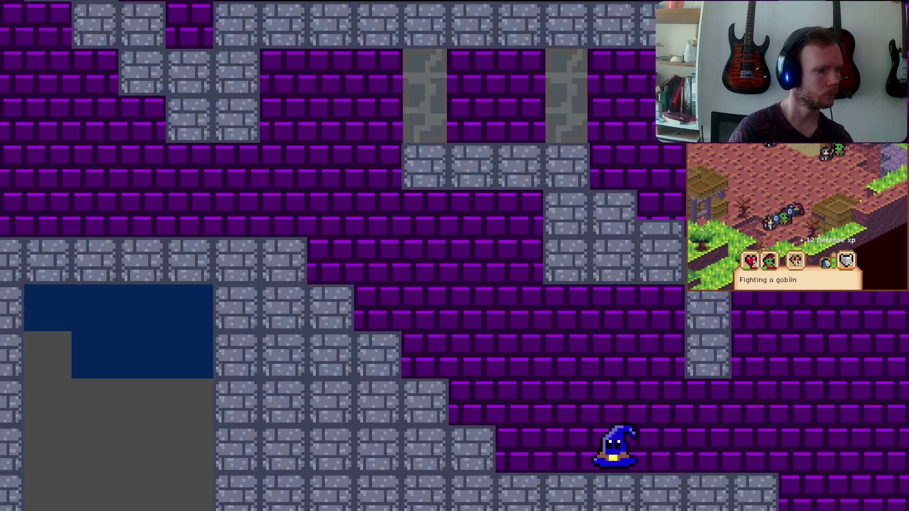
{"action": "key", "text": "Up"}
{"action": "key", "text": "Left"}
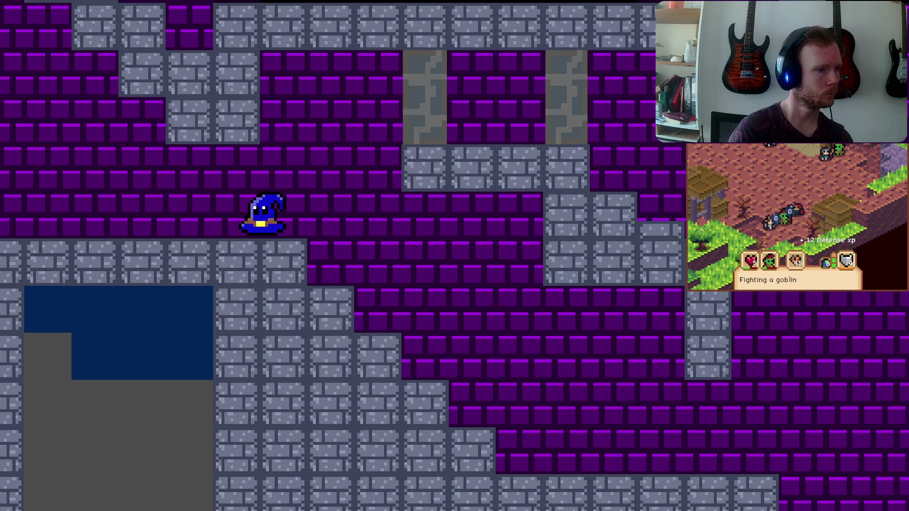
{"action": "key", "text": "m"}
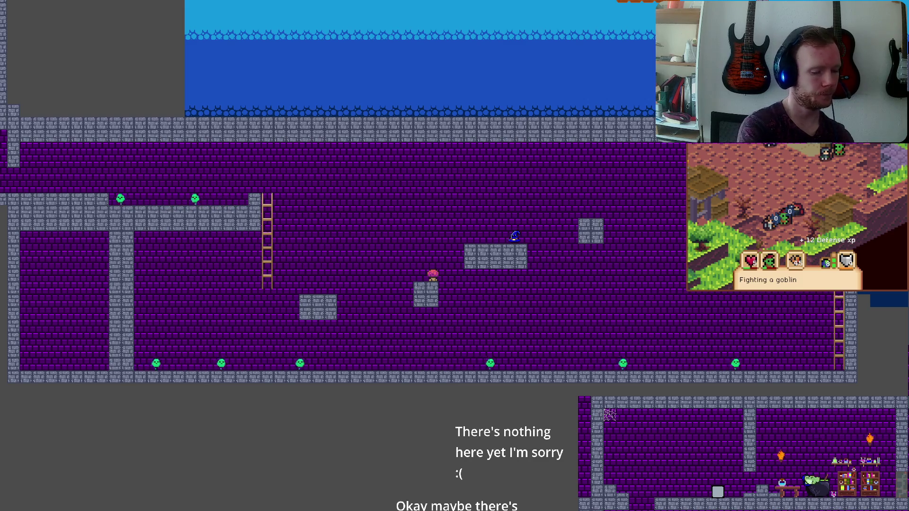
{"action": "key", "text": "alt+F4"}
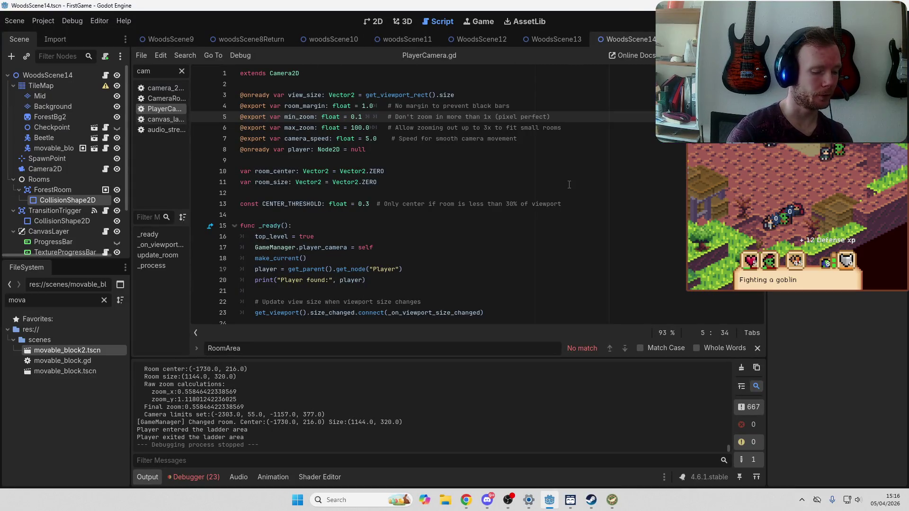
Undo the edit so PlayerCamera.gd's min_zoom is 1.0 again, then view WoodsScene14 in 2D
{"action": "left_click", "coordinate": [570, 183]}
{"action": "key", "text": "ctrl+z"}
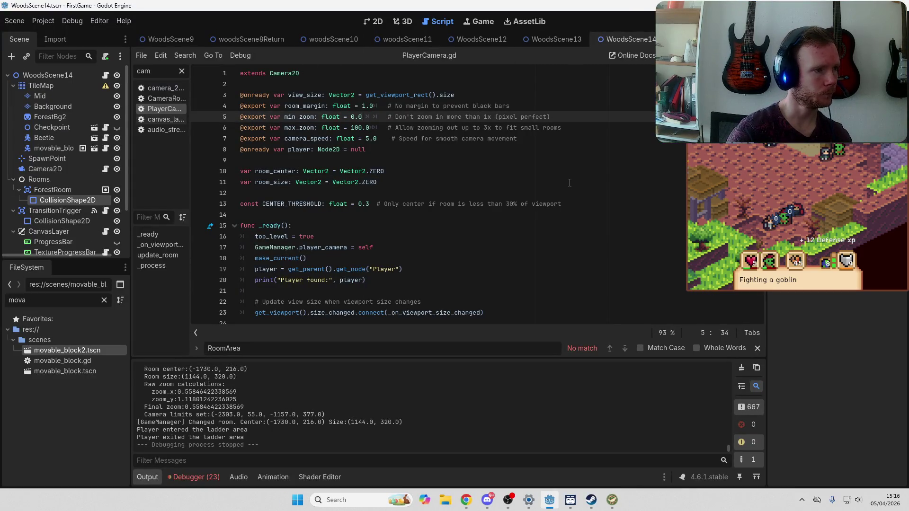
{"action": "left_click", "coordinate": [570, 183]}
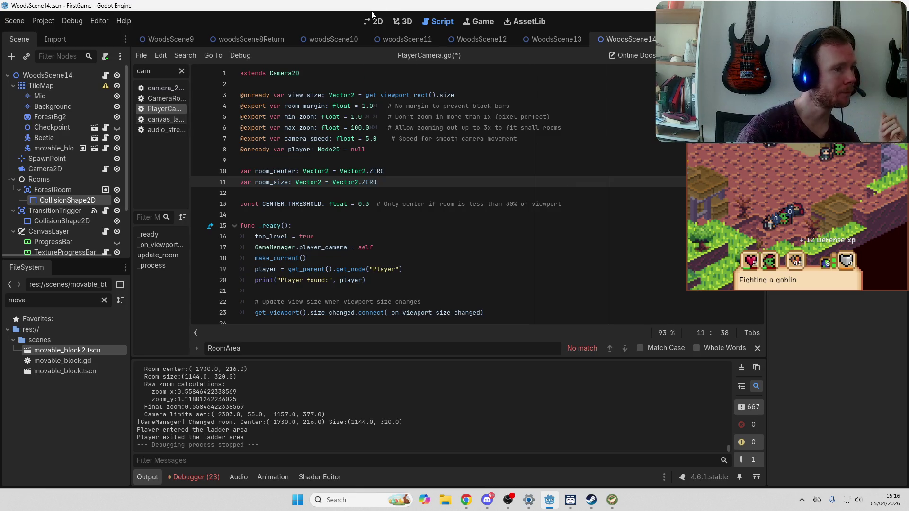
{"action": "scroll", "coordinate": [422, 217], "scroll_direction": "down", "scroll_amount": 2}
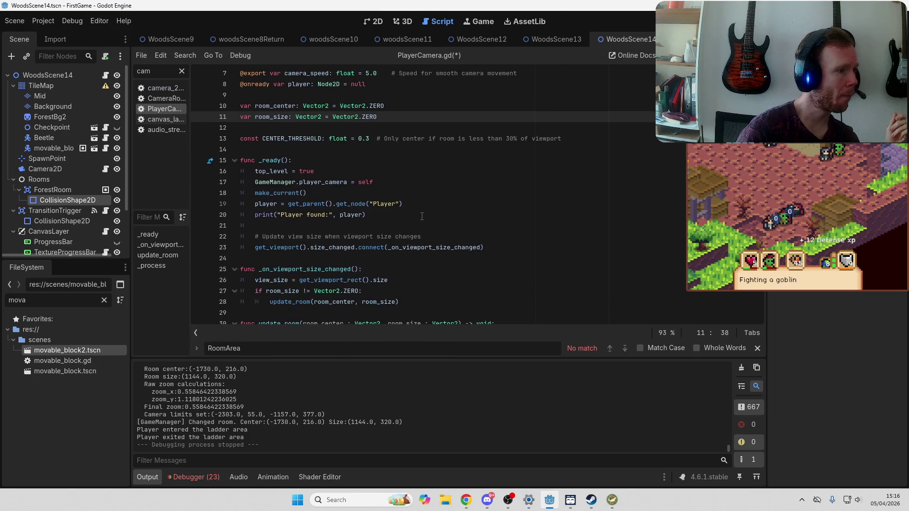
{"action": "scroll", "coordinate": [422, 217], "scroll_direction": "down", "scroll_amount": 3}
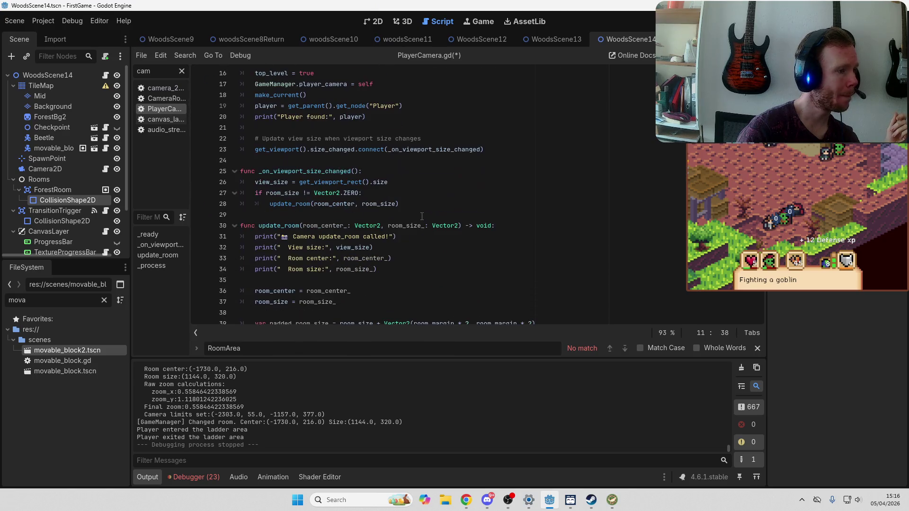
{"action": "left_click", "coordinate": [378, 22]}
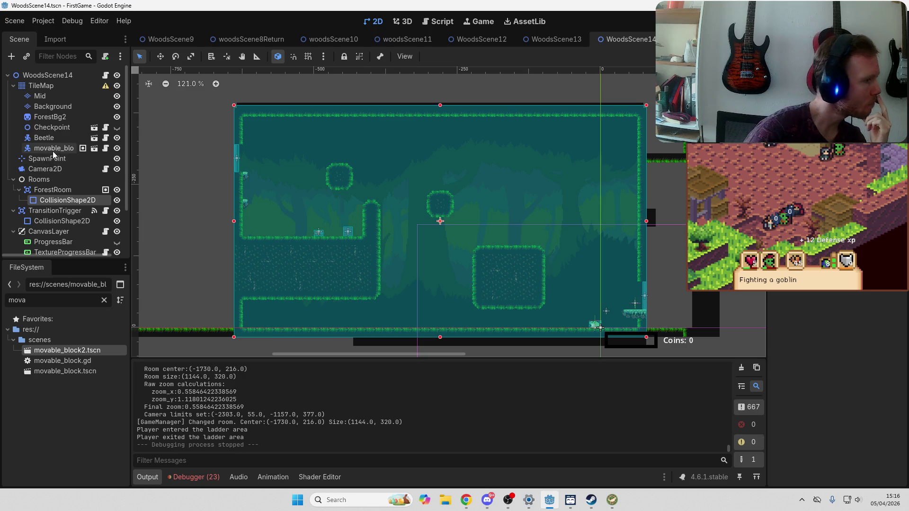
Open and review the script attached to the forest scene's Camera2D node
{"action": "left_click", "coordinate": [106, 169]}
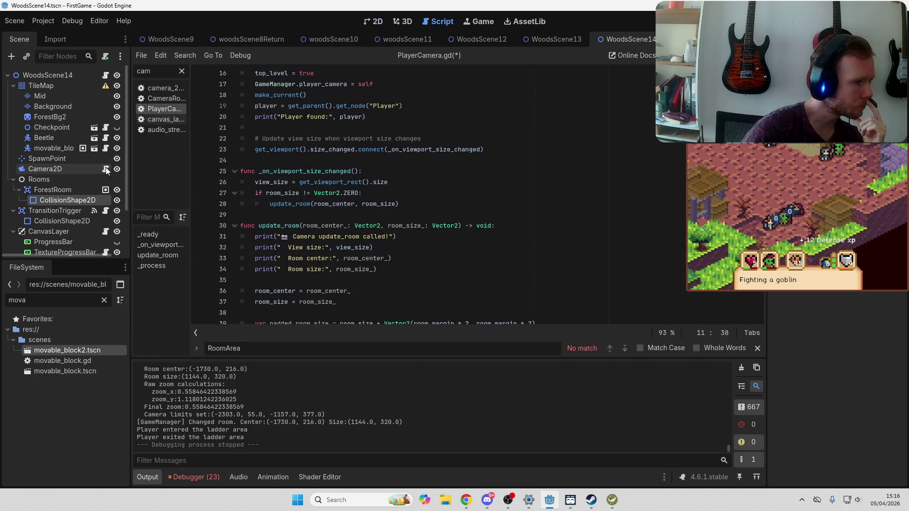
{"action": "scroll", "coordinate": [446, 175], "scroll_direction": "up", "scroll_amount": 3}
{"action": "scroll", "coordinate": [445, 175], "scroll_direction": "up", "scroll_amount": 2}
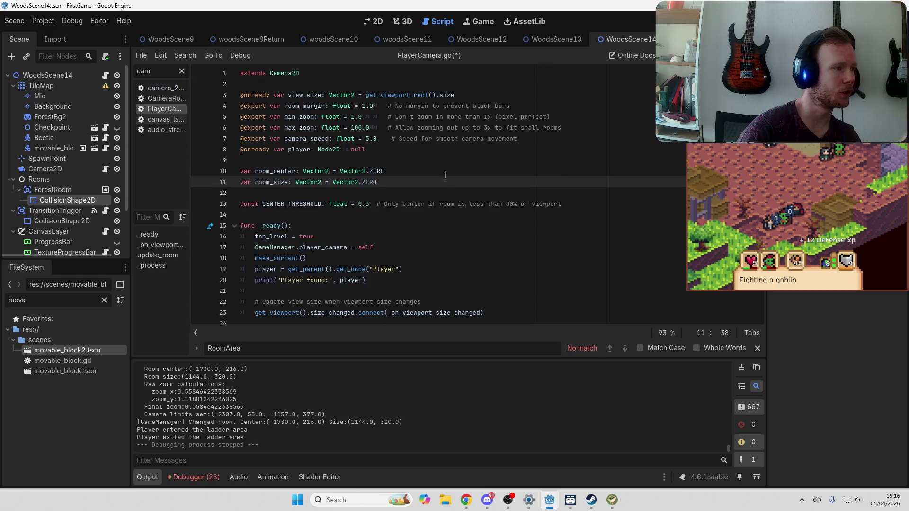
{"action": "left_click", "coordinate": [471, 166]}
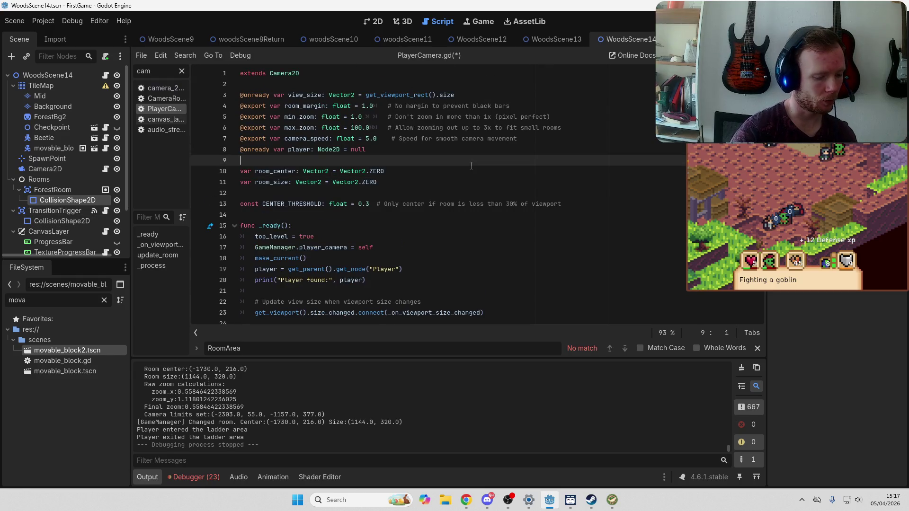
{"action": "key", "text": "ctrl+a"}
{"action": "left_click", "coordinate": [61, 168]}
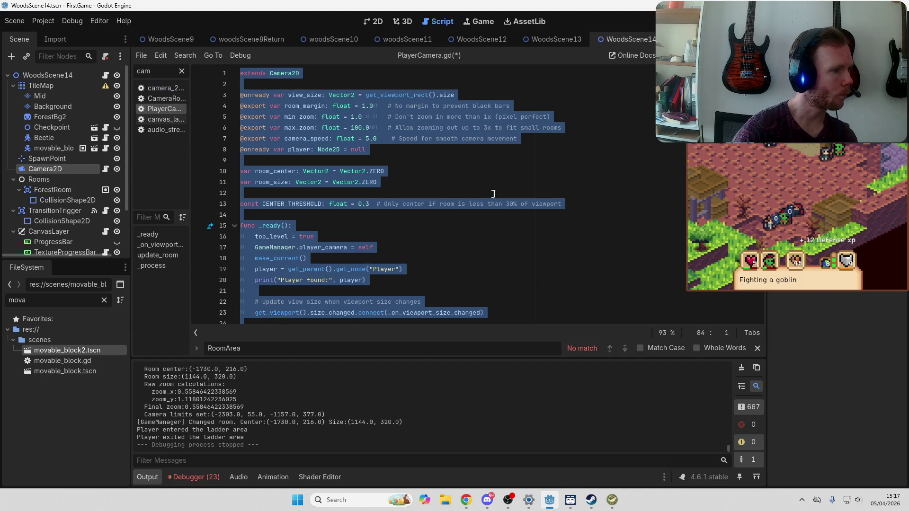
{"action": "left_click", "coordinate": [454, 179]}
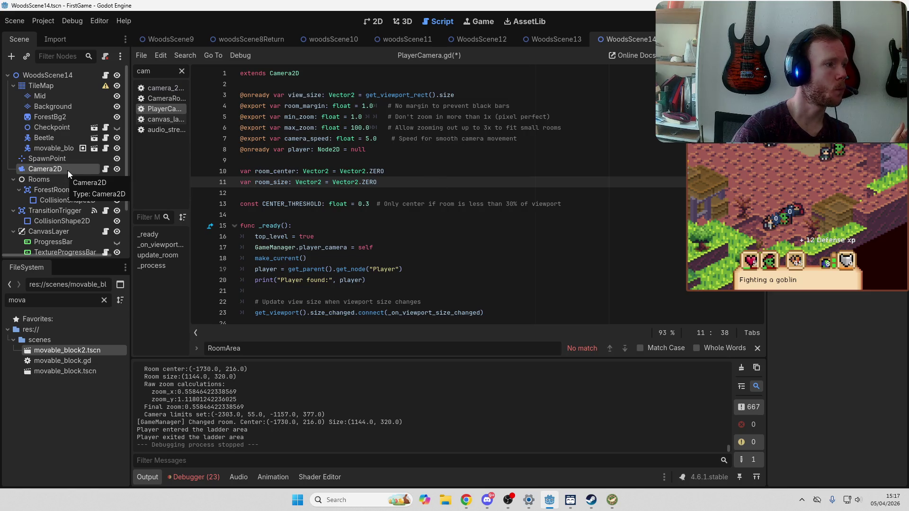
Cancel the accidental Camera2D rename and detach its script
{"action": "double_click", "coordinate": [97, 169]}
{"action": "key", "text": "Escape"}
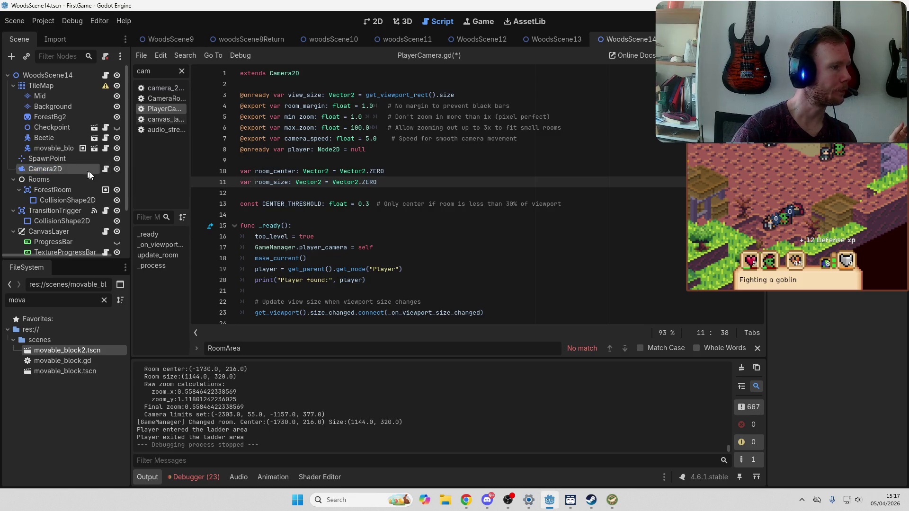
{"action": "left_click", "coordinate": [105, 56]}
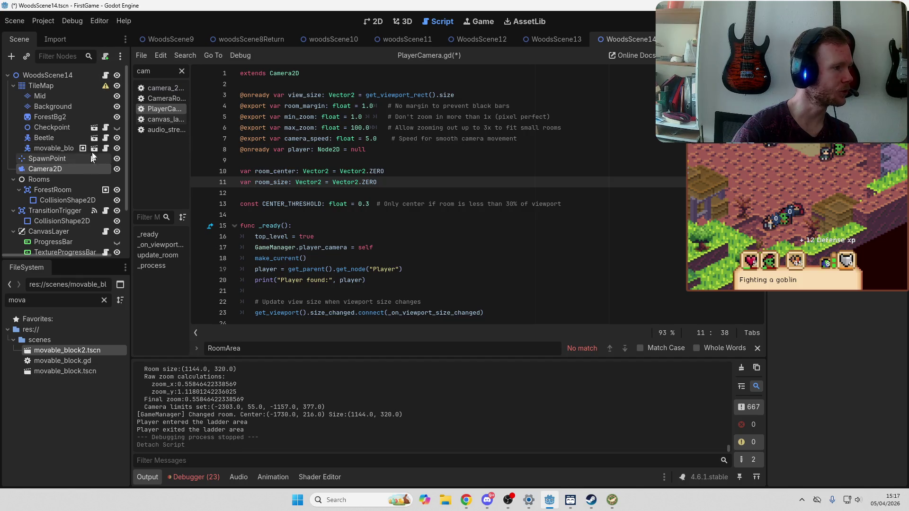
{"action": "left_click", "coordinate": [105, 57]}
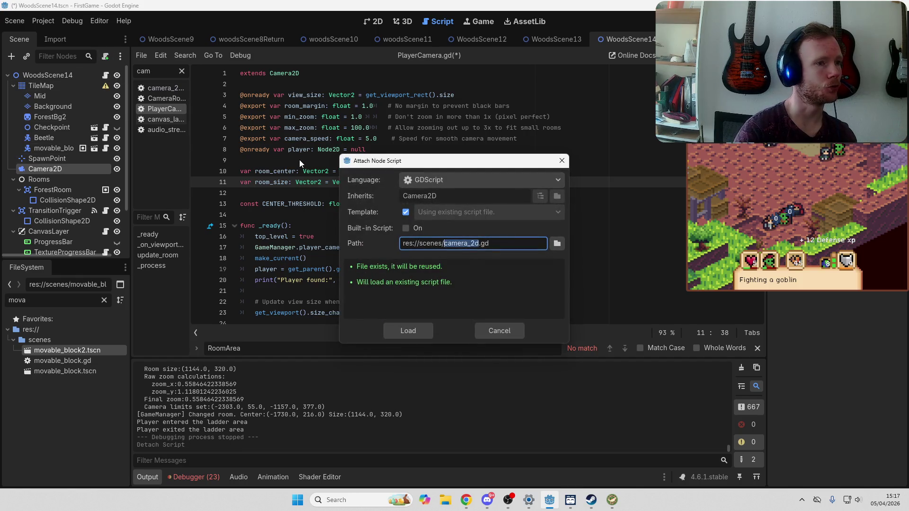
Create a new Camera2D script named WoodsScene14Camera.gd
{"action": "key", "text": "BackSpace"}
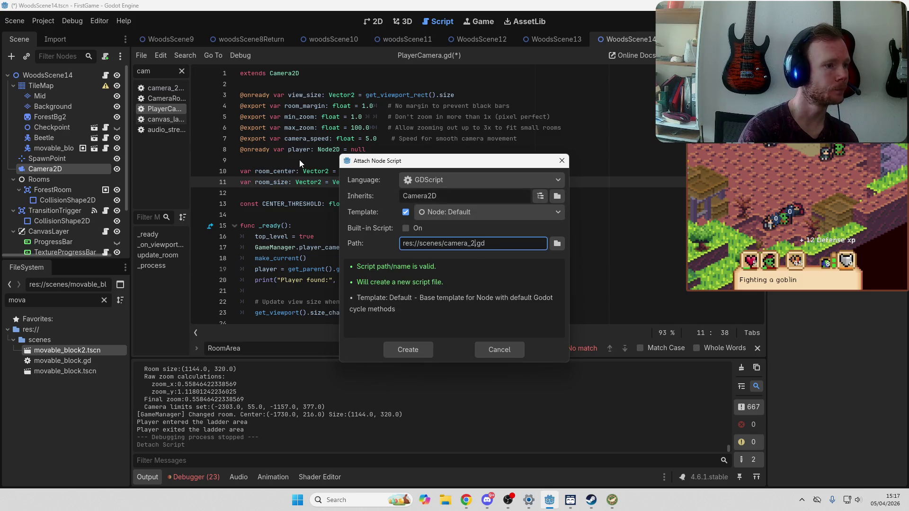
{"action": "key", "text": "BackSpace"}
{"action": "key", "text": "BackSpace"}
{"action": "key", "text": "BackSpace"}
{"action": "type", "text": "WoodsScene14C"}
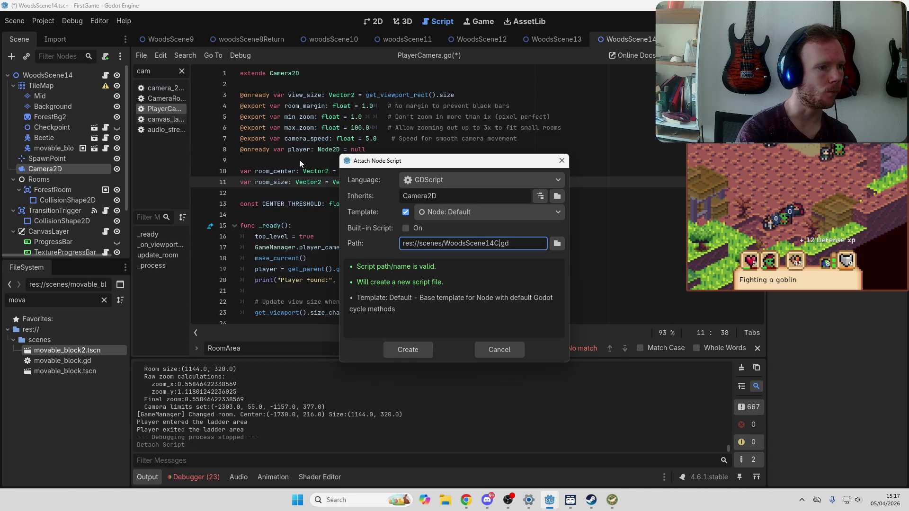
{"action": "left_click", "coordinate": [406, 350]}
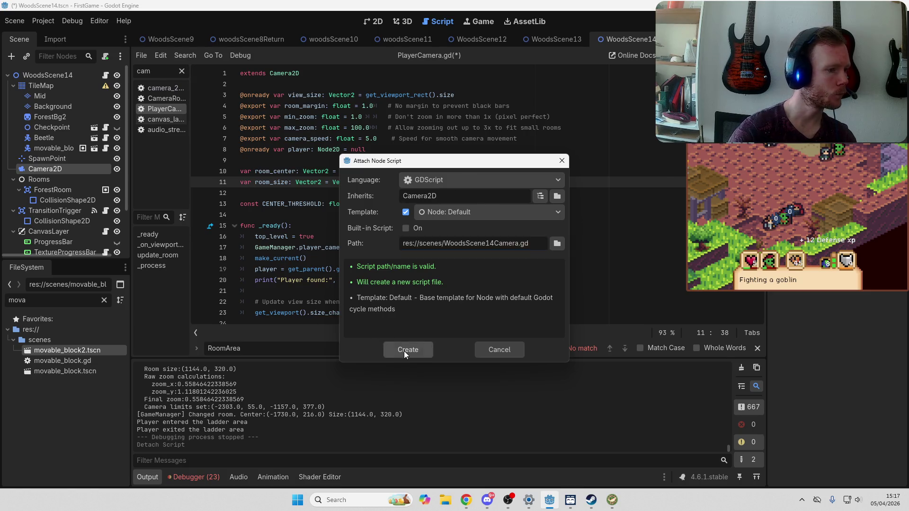
Replace the new script's template code with the pasted camera code
{"action": "left_click", "coordinate": [417, 145]}
{"action": "key", "text": "ctrl+a"}
{"action": "key", "text": "ctrl+v"}
{"action": "scroll", "coordinate": [403, 145], "scroll_direction": "up", "scroll_amount": 8}
{"action": "scroll", "coordinate": [396, 144], "scroll_direction": "up", "scroll_amount": 12}
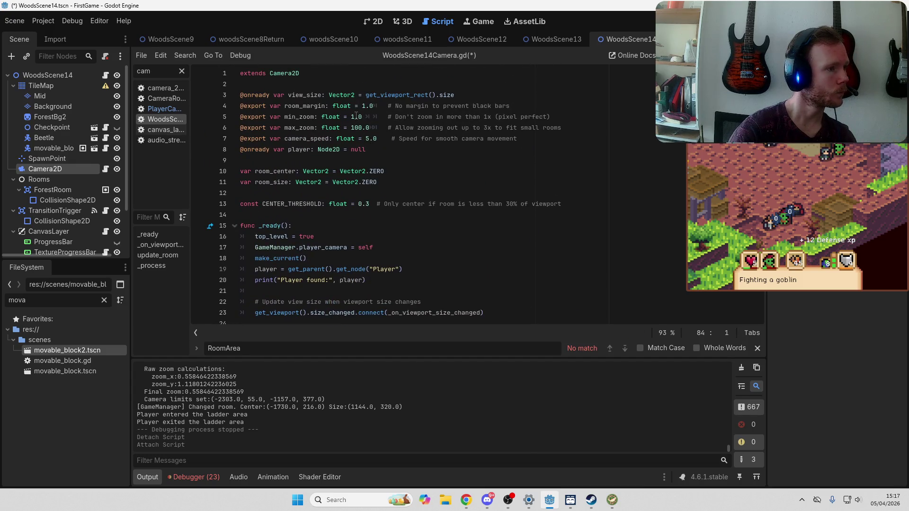
Set min_zoom to 0.1, save the scene and script, and launch the game from the 2D view
{"action": "left_click", "coordinate": [356, 117]}
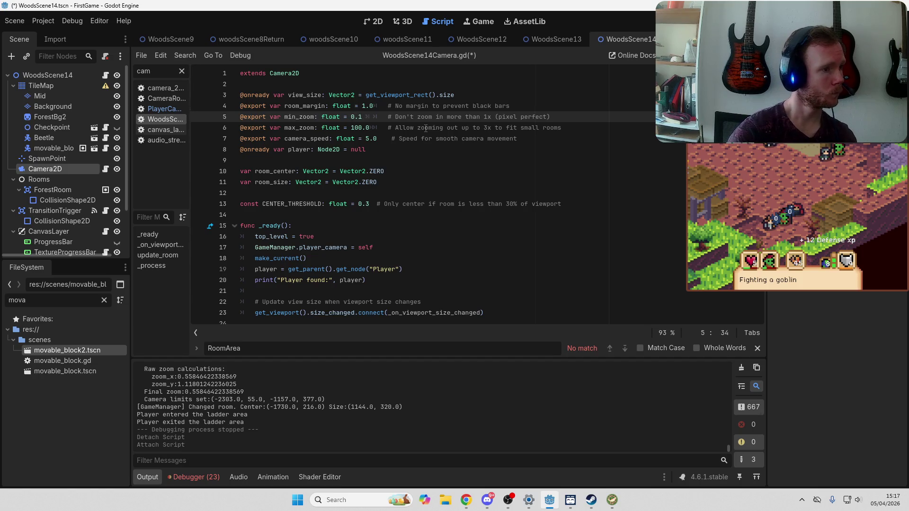
{"action": "left_click", "coordinate": [437, 183]}
{"action": "key", "text": "ctrl+s"}
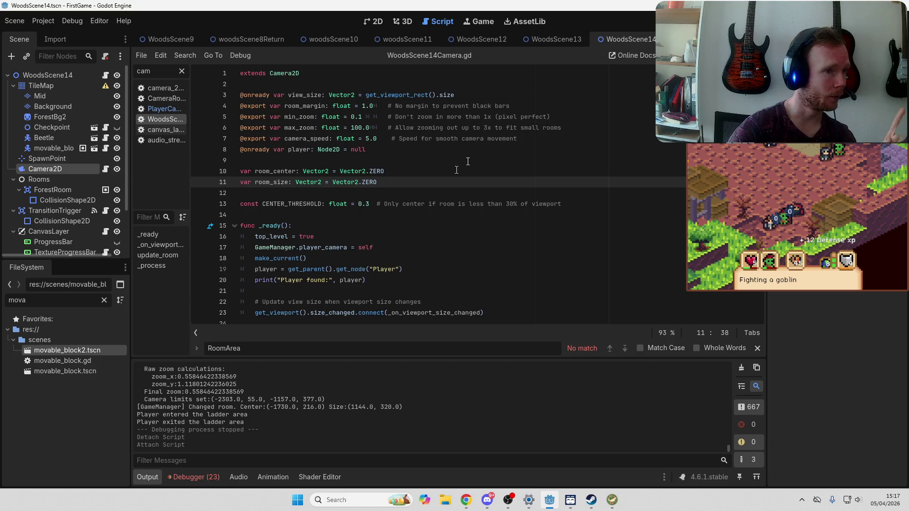
{"action": "left_click", "coordinate": [384, 21]}
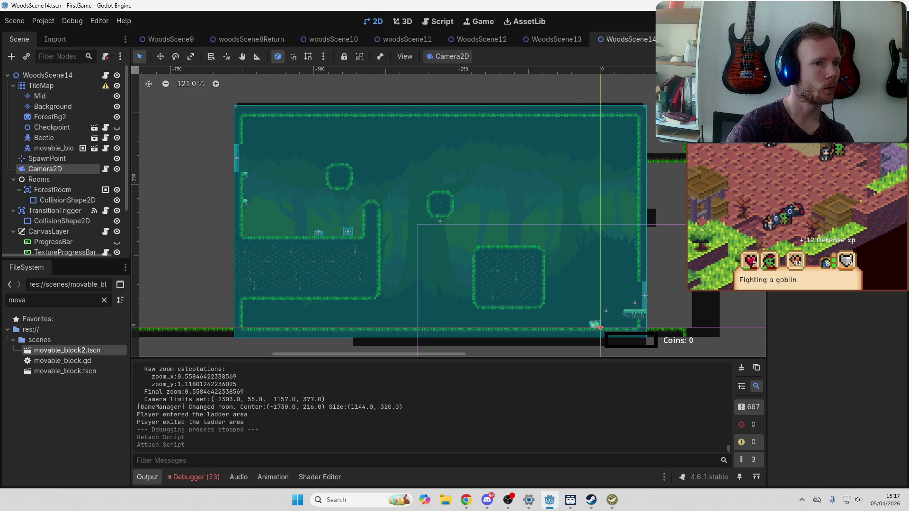
{"action": "key", "text": "F5"}
Turn music and sound effects to minimum, make the game fullscreen, and start playing
{"action": "left_click", "coordinate": [503, 256]}
{"action": "left_click", "coordinate": [346, 234]}
{"action": "left_click", "coordinate": [345, 259]}
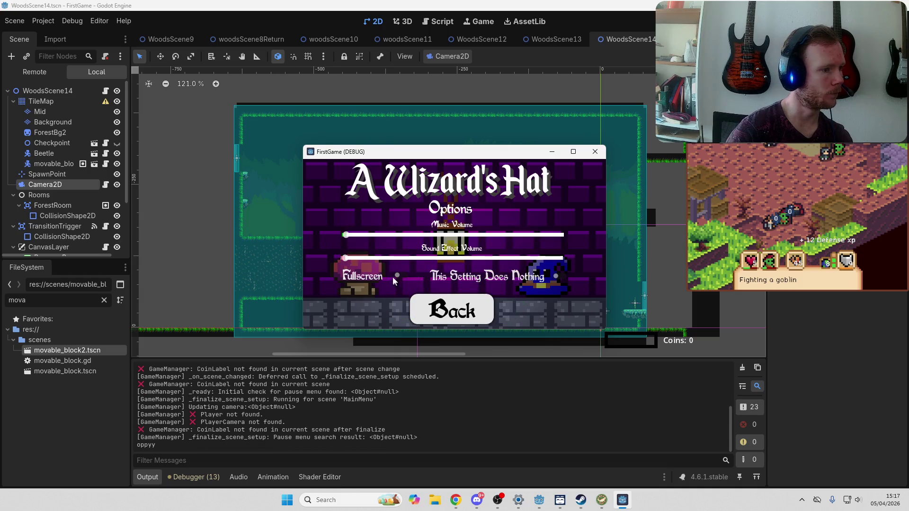
{"action": "left_click", "coordinate": [396, 276]}
{"action": "left_click", "coordinate": [472, 413]}
{"action": "left_click", "coordinate": [433, 261]}
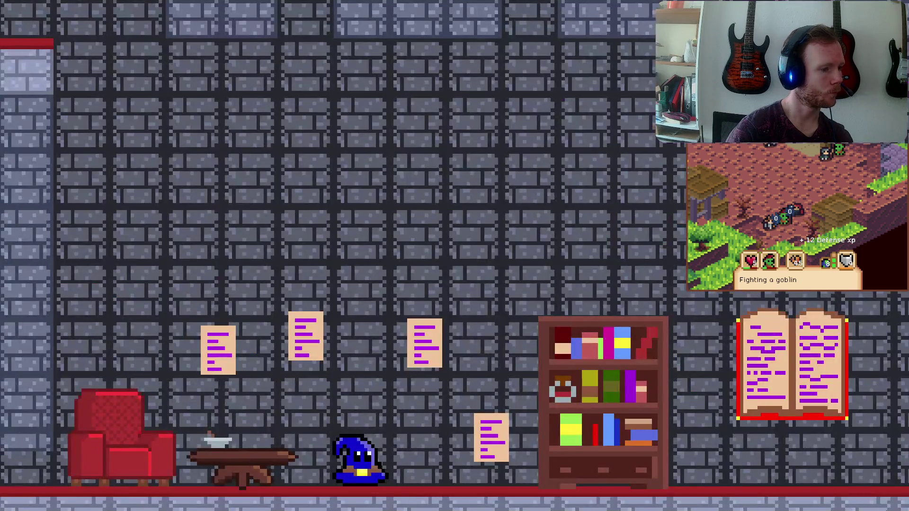
Dismiss the ability messages and take the wizard through the castle hall into the green portal
{"action": "key", "text": "f"}
{"action": "key", "text": "f"}
{"action": "key", "text": "Right"}
{"action": "key", "text": "Right"}
{"action": "key", "text": "Down"}
{"action": "key", "text": "Left"}
{"action": "key", "text": "space"}
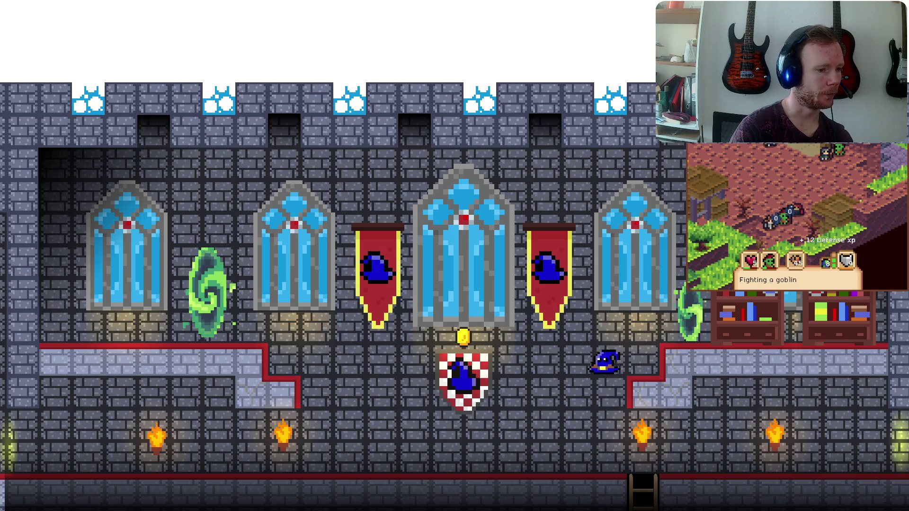
{"action": "key", "text": "Right"}
{"action": "key", "text": "space"}
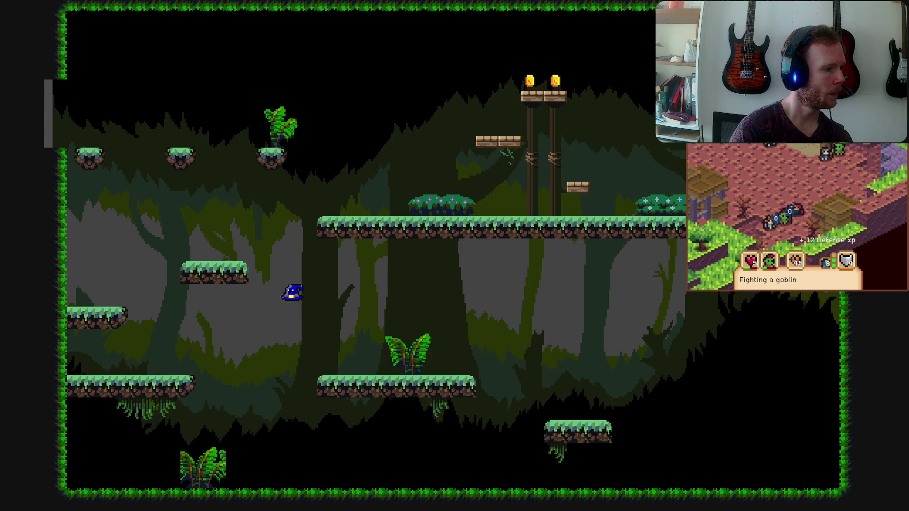
Climb the dirt pillar and move the wizard up-left into the next level room
{"action": "key", "text": "Left"}
{"action": "key", "text": "space"}
{"action": "key", "text": "Right"}
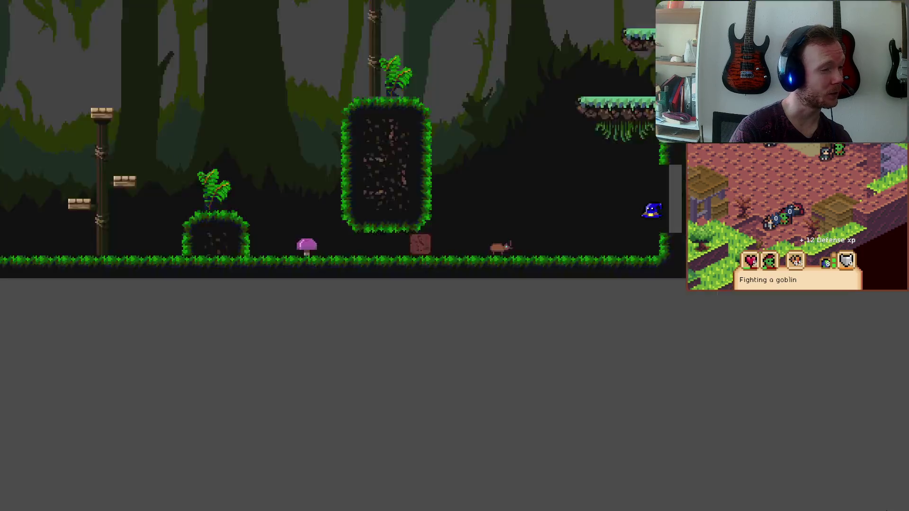
{"action": "key", "text": "Left"}
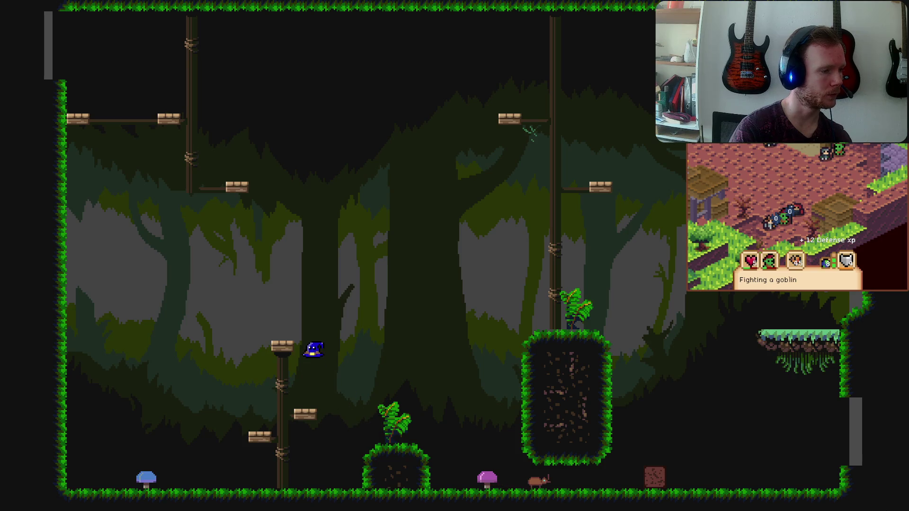
{"action": "key", "text": "Right"}
{"action": "key", "text": "Up"}
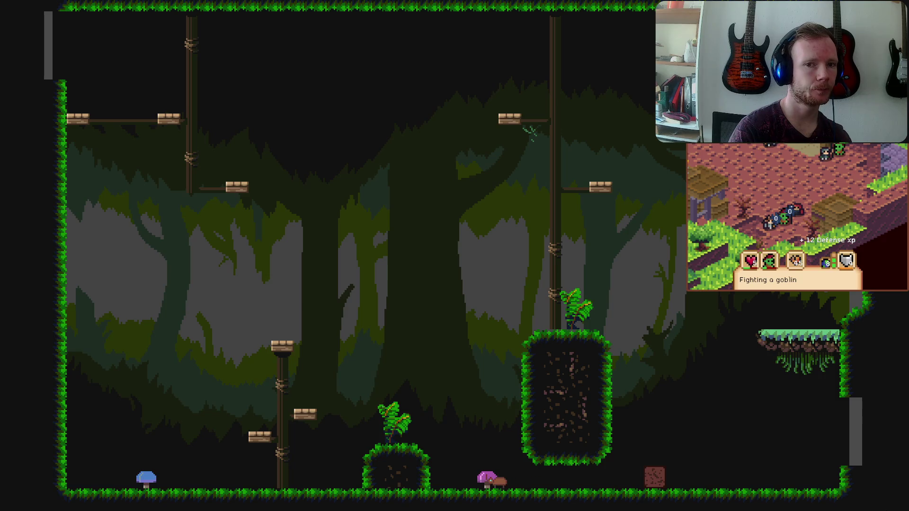
{"action": "key", "text": "Left"}
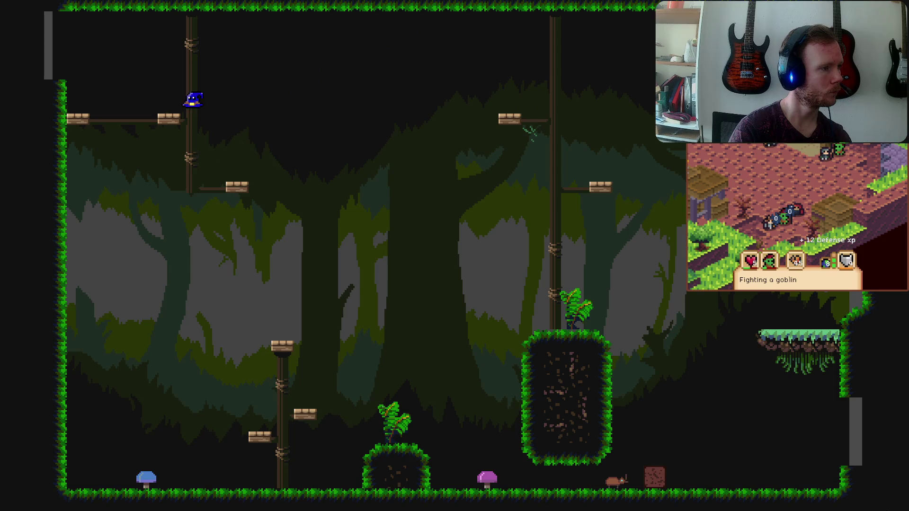
{"action": "key", "text": "Left"}
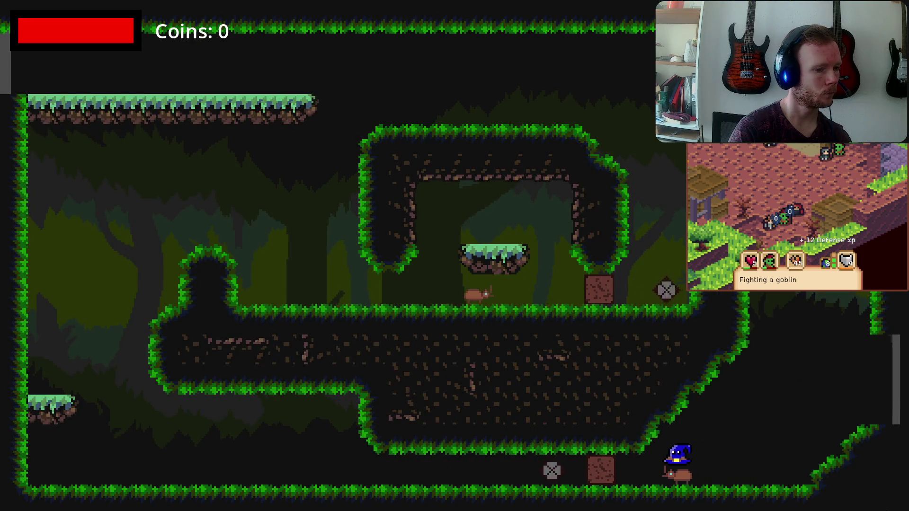
Ride the beetle along the floors, climb the grassy ledges, and push the crate against the mound
{"action": "key", "text": "Left"}
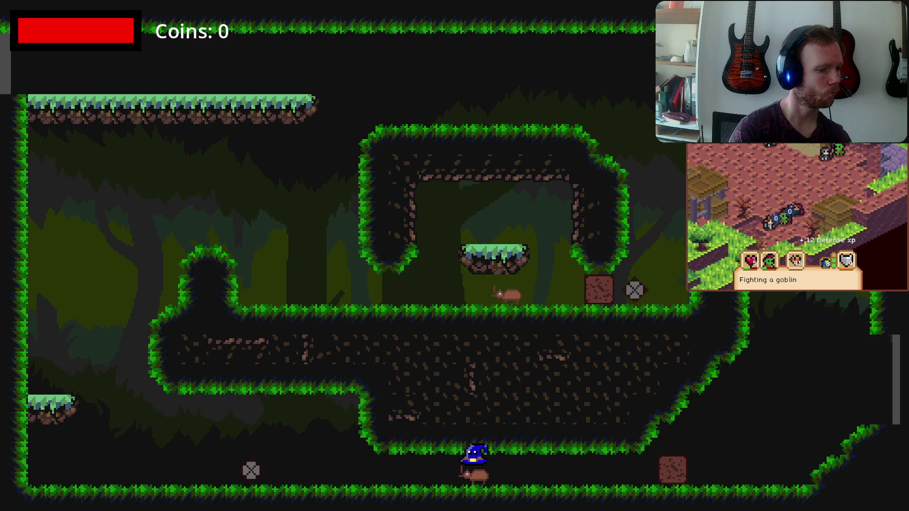
{"action": "key", "text": "Left"}
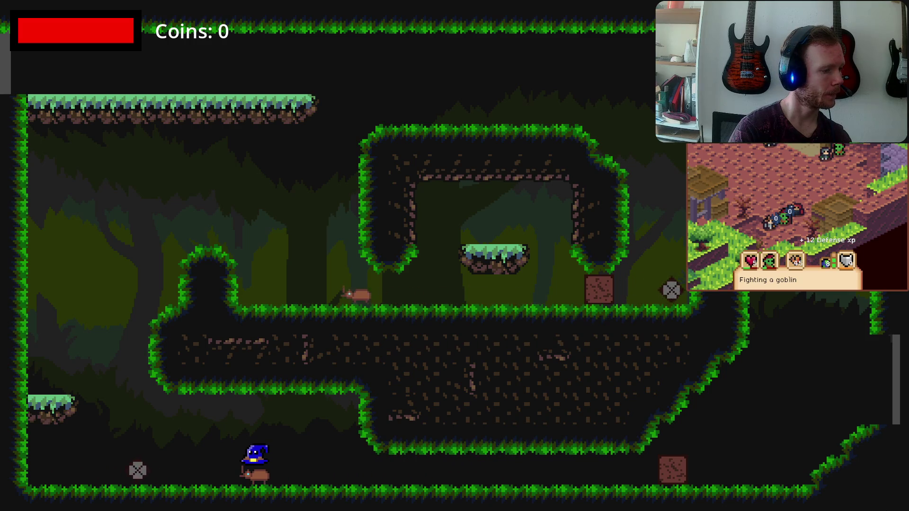
{"action": "key", "text": "Left"}
{"action": "key", "text": "space"}
{"action": "key", "text": "Right"}
{"action": "key", "text": "space"}
{"action": "key", "text": "Right"}
{"action": "key", "text": "space"}
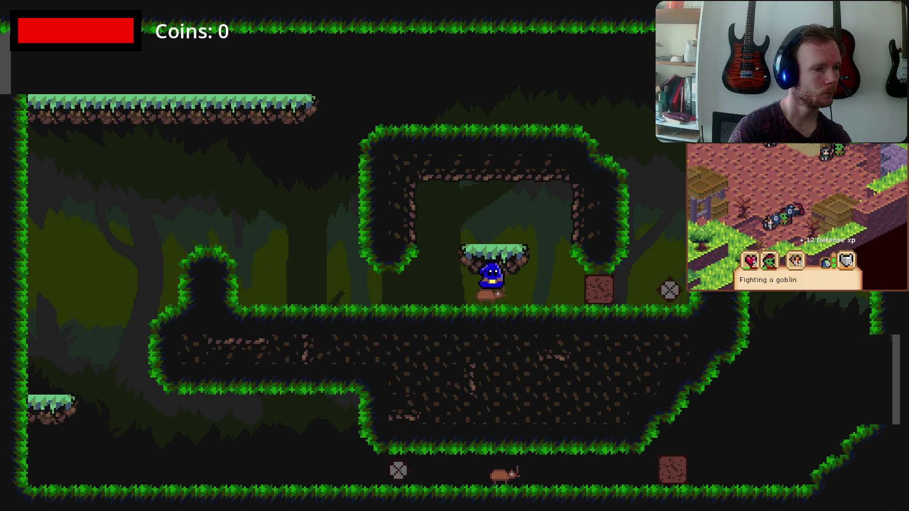
{"action": "key", "text": "Left"}
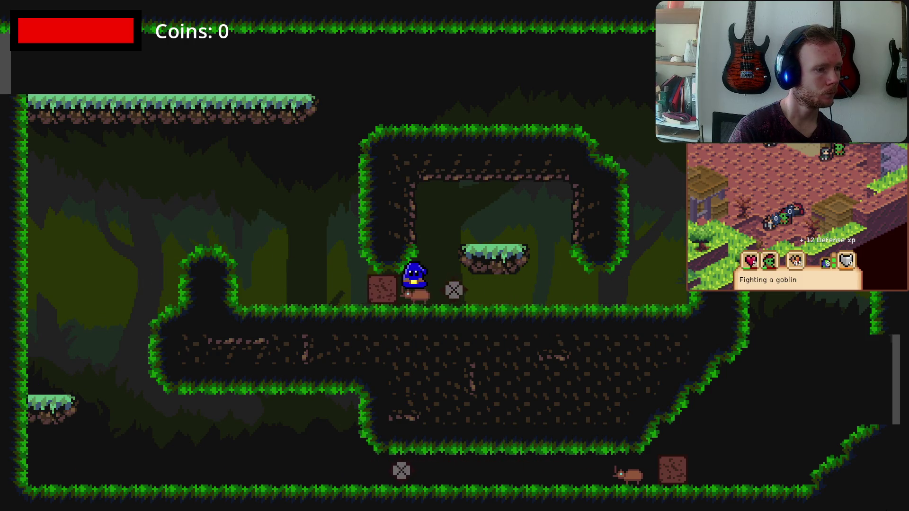
{"action": "key", "text": "Left"}
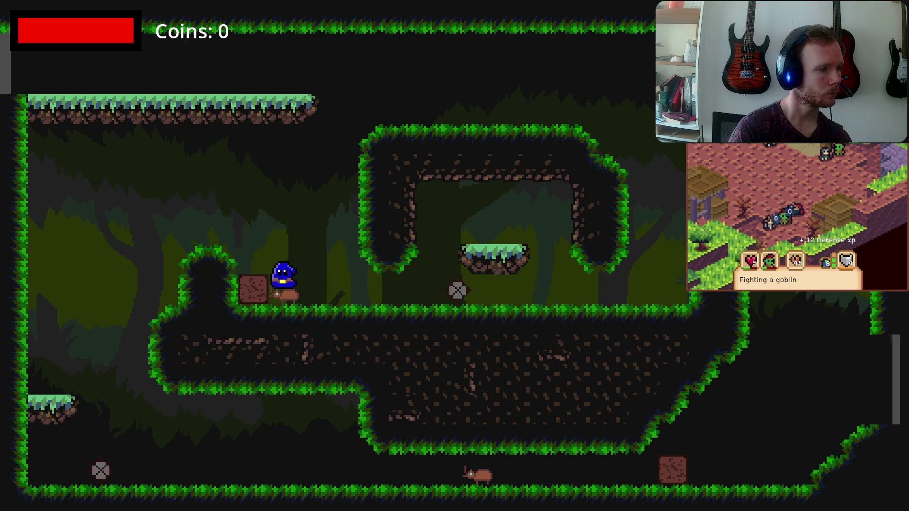
Use the floating grass platform to jump high, then fall through the floor gap
{"action": "key", "text": "Right"}
{"action": "key", "text": "space"}
{"action": "key", "text": "Right"}
{"action": "key", "text": "space"}
{"action": "key", "text": "Left"}
{"action": "key", "text": "Left"}
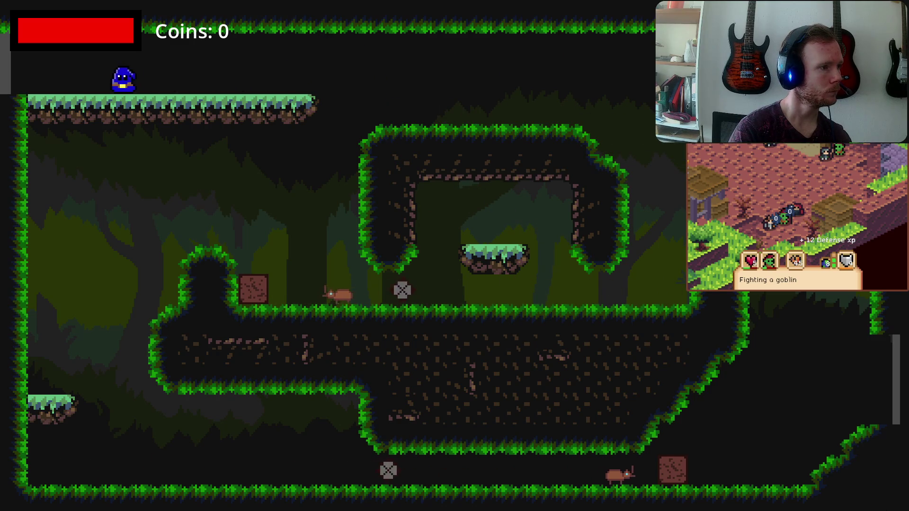
{"action": "key", "text": "Left"}
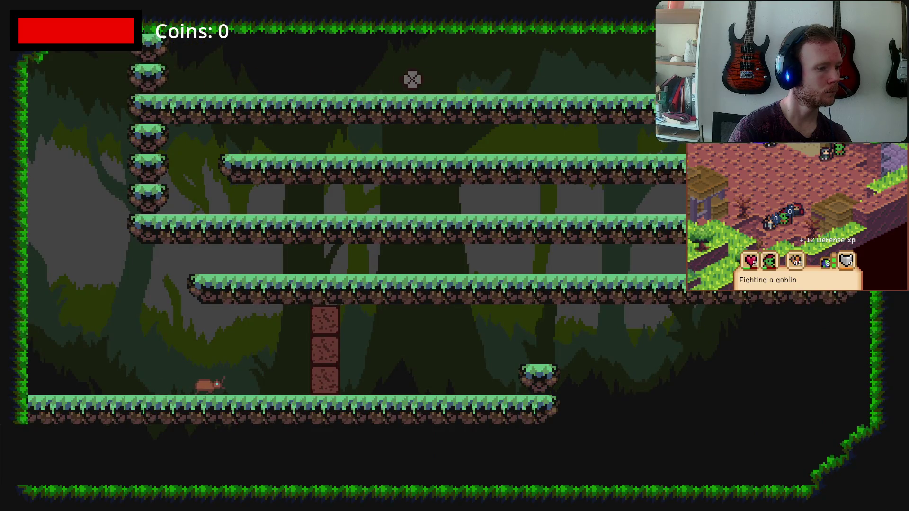
Run across the stacked platforms, drop onto the rat, and walk left into the next room
{"action": "key", "text": "Left"}
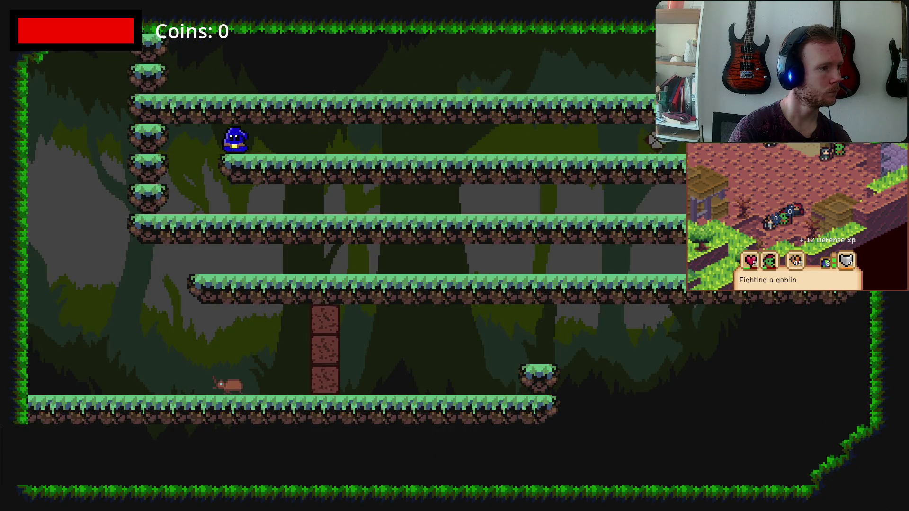
{"action": "key", "text": "Right"}
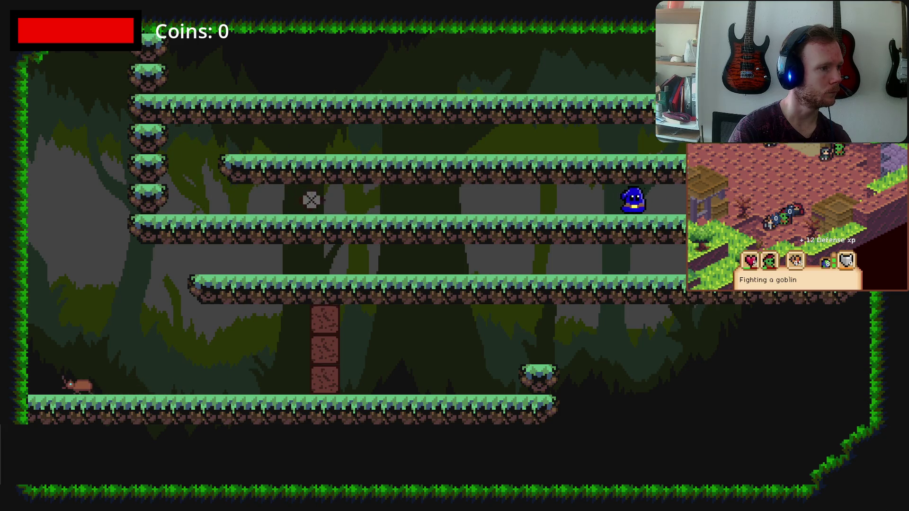
{"action": "key", "text": "Left"}
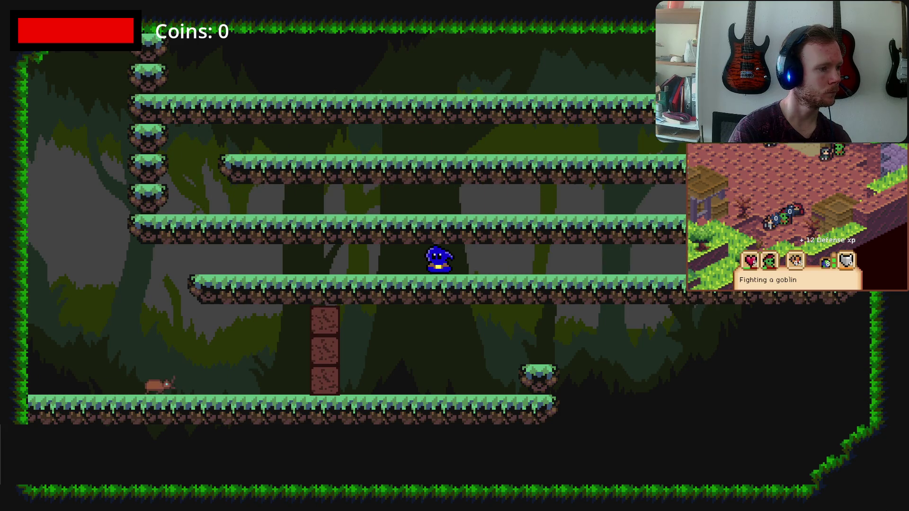
{"action": "key", "text": "Left"}
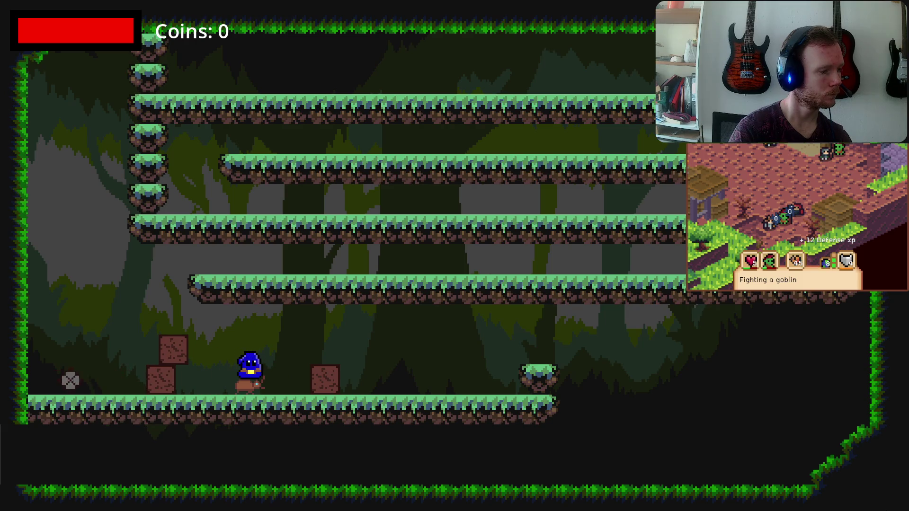
{"action": "key", "text": "Right"}
{"action": "key", "text": "Up"}
{"action": "key", "text": "Left"}
{"action": "key", "text": "Left"}
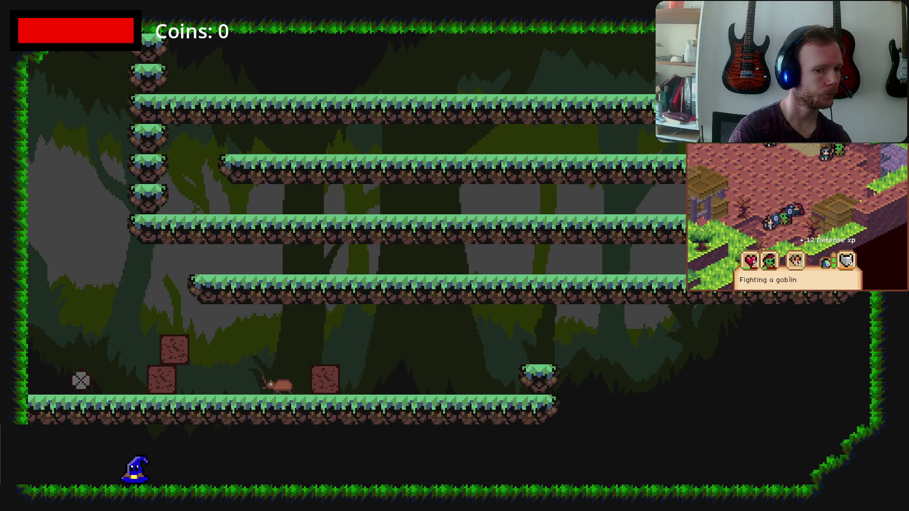
{"action": "key", "text": "Left"}
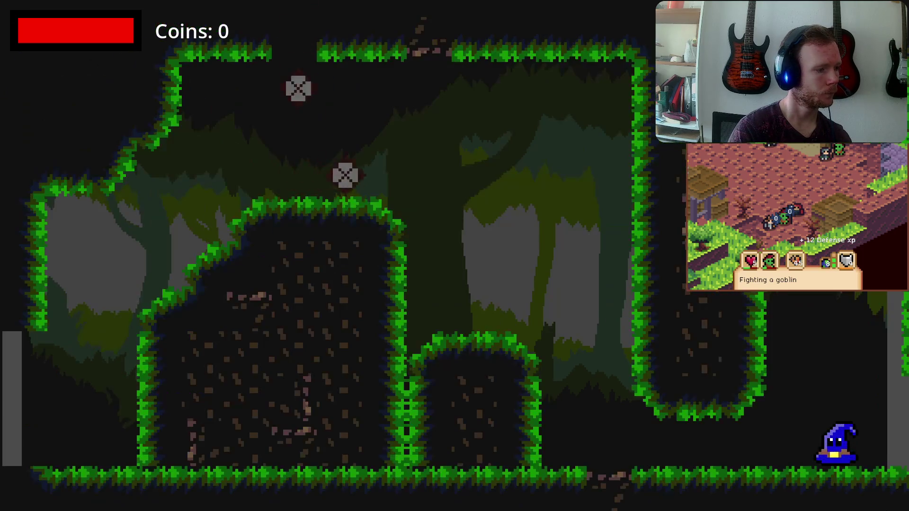
Jump onto the right ledge, then the left ledge, and walk left into the next room
{"action": "key", "text": "Left"}
{"action": "key", "text": "Up"}
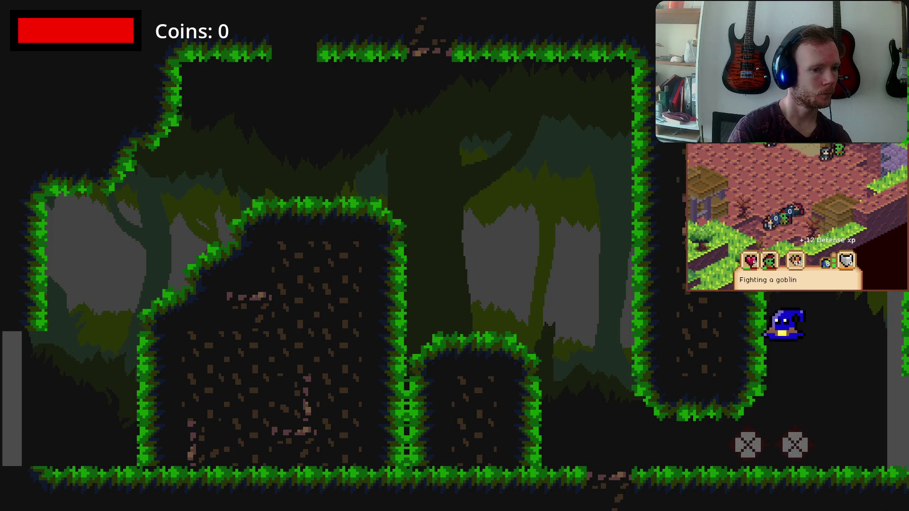
{"action": "key", "text": "Left"}
{"action": "key", "text": "Up"}
{"action": "key", "text": "Up"}
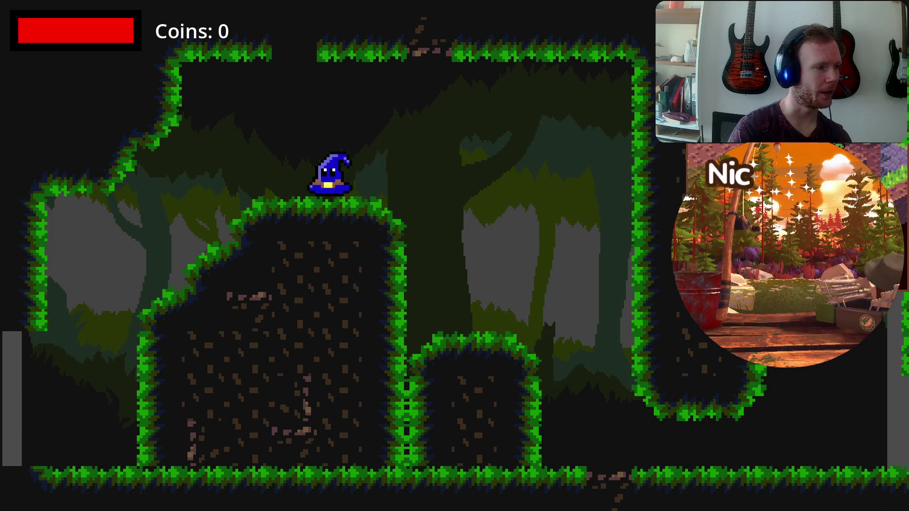
{"action": "key", "text": "Left"}
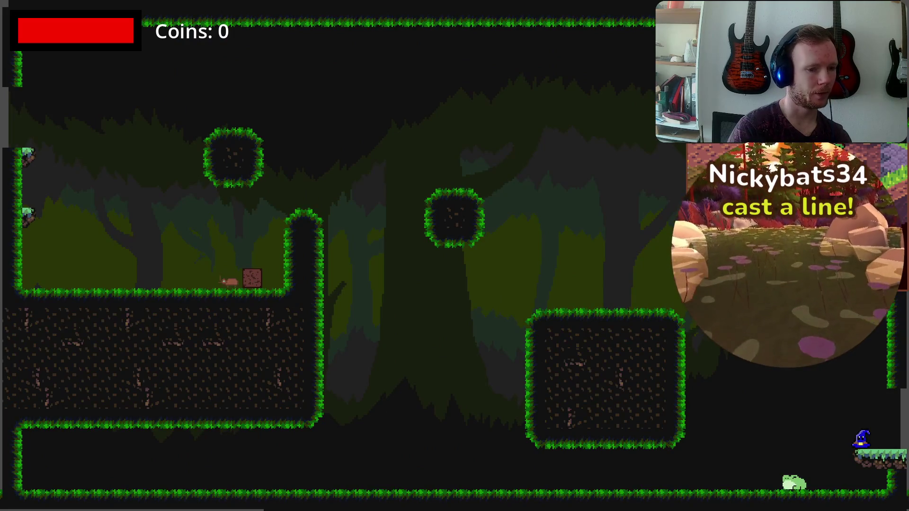
Climb the small floating platform and left pillar, then return to the upper floating platform
{"action": "key", "text": "Left"}
{"action": "key", "text": "Up"}
{"action": "key", "text": "Left"}
{"action": "key", "text": "Up"}
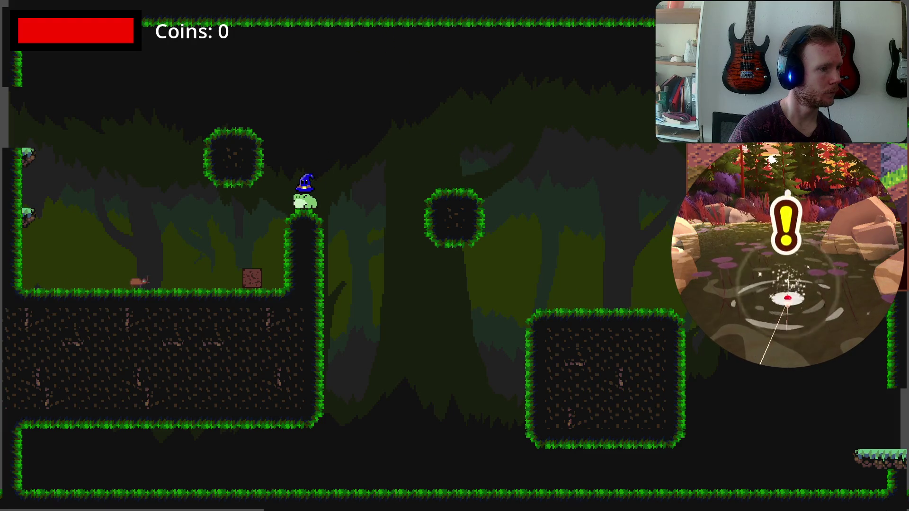
{"action": "key", "text": "Up"}
{"action": "key", "text": "Left"}
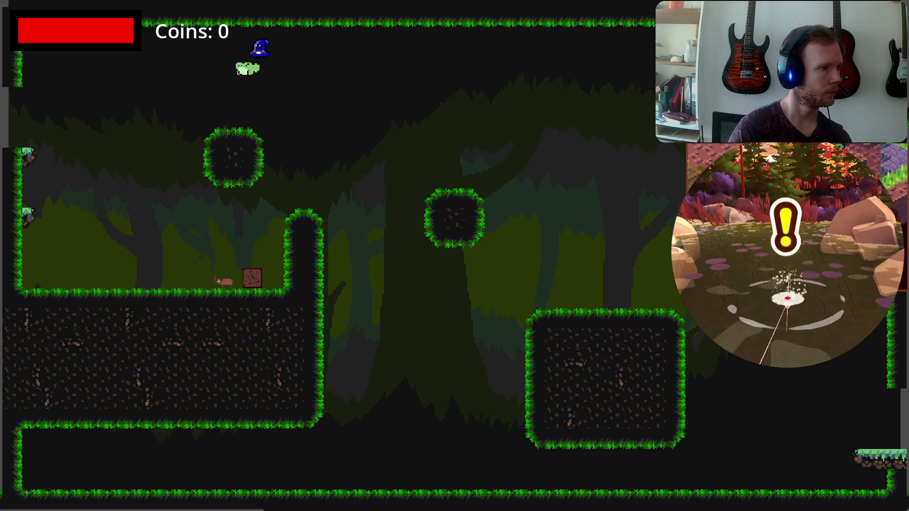
{"action": "key", "text": "Up"}
{"action": "key", "text": "Left"}
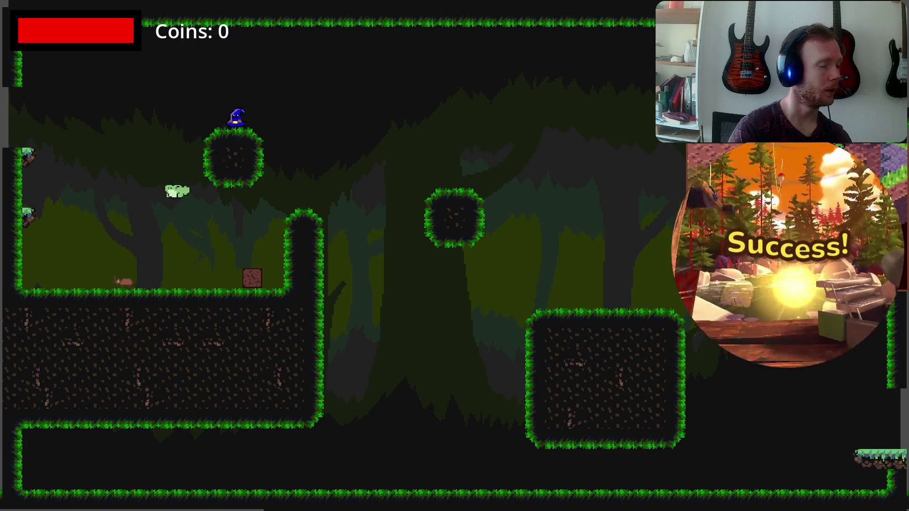
{"action": "key", "text": "Left"}
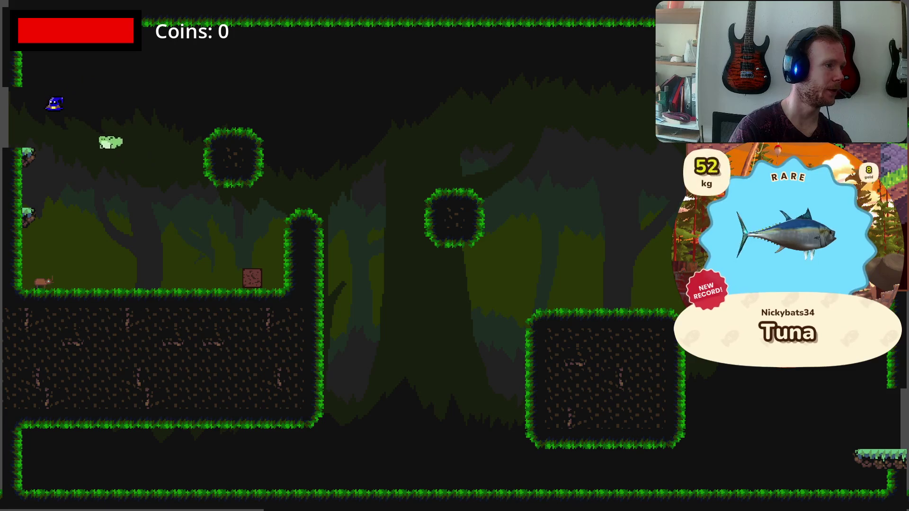
{"action": "key", "text": "Up"}
{"action": "key", "text": "Right"}
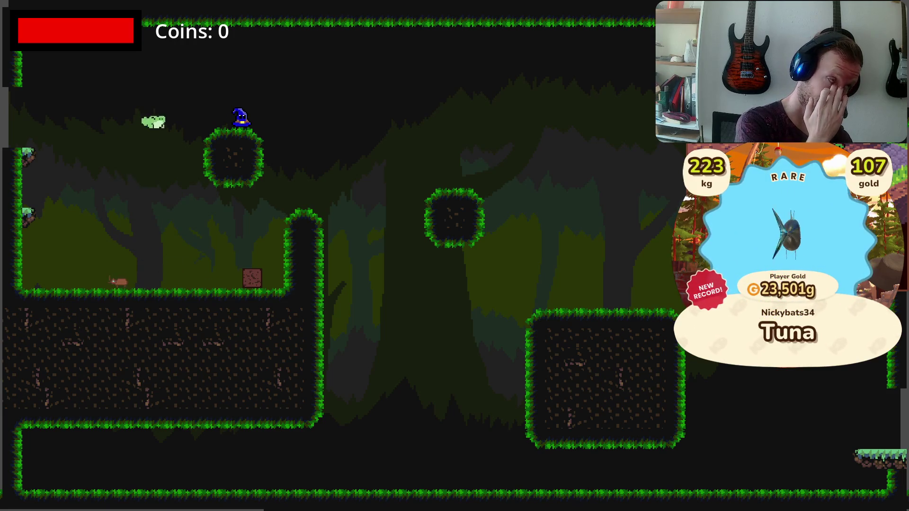
Drop off the platform, ride the beetle toward the crate, and ride the frog across the room
{"action": "key", "text": "Right"}
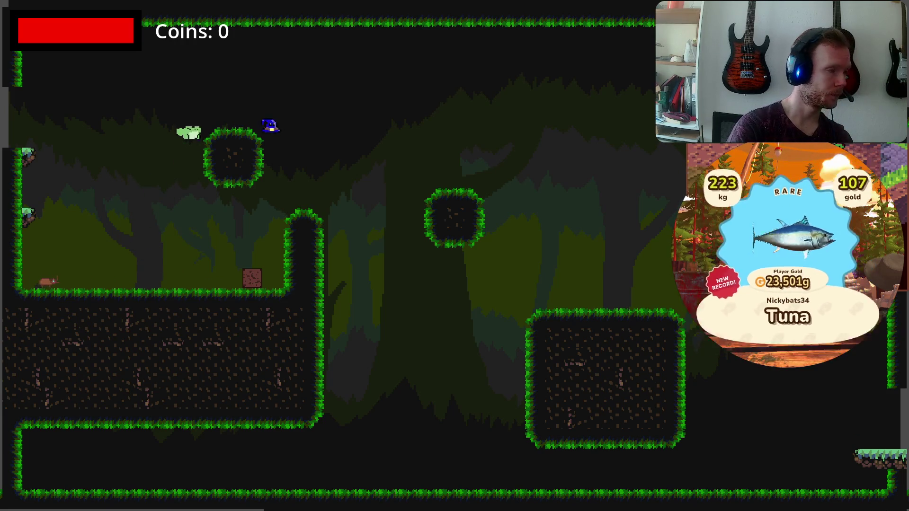
{"action": "key", "text": "space"}
{"action": "key", "text": "Left"}
{"action": "key", "text": "Left"}
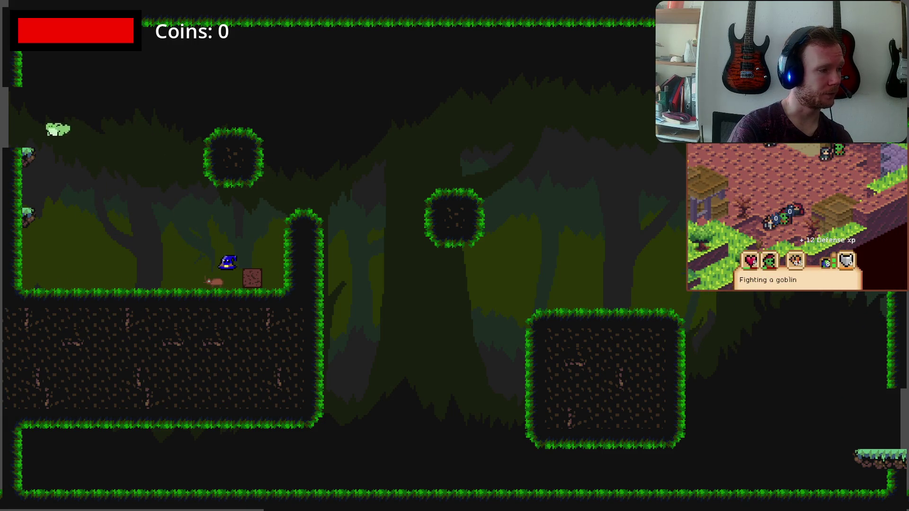
{"action": "key", "text": "Right"}
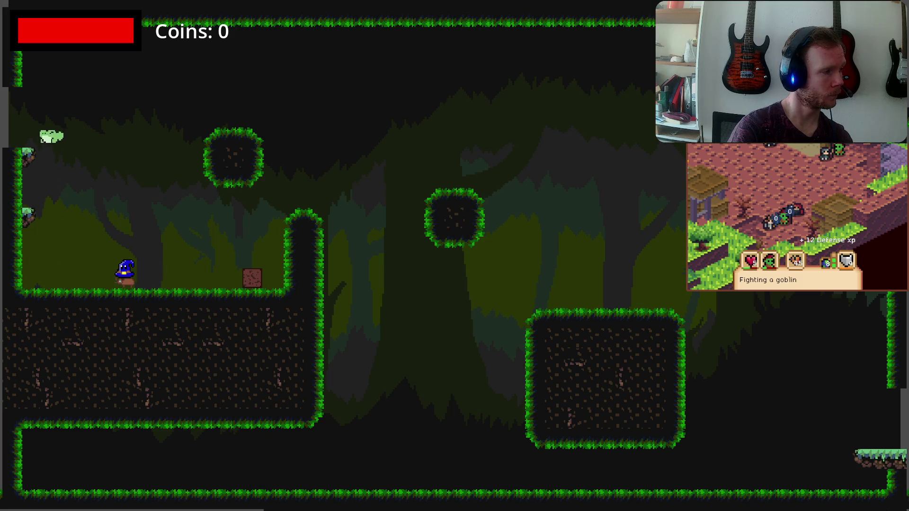
{"action": "key", "text": "Right"}
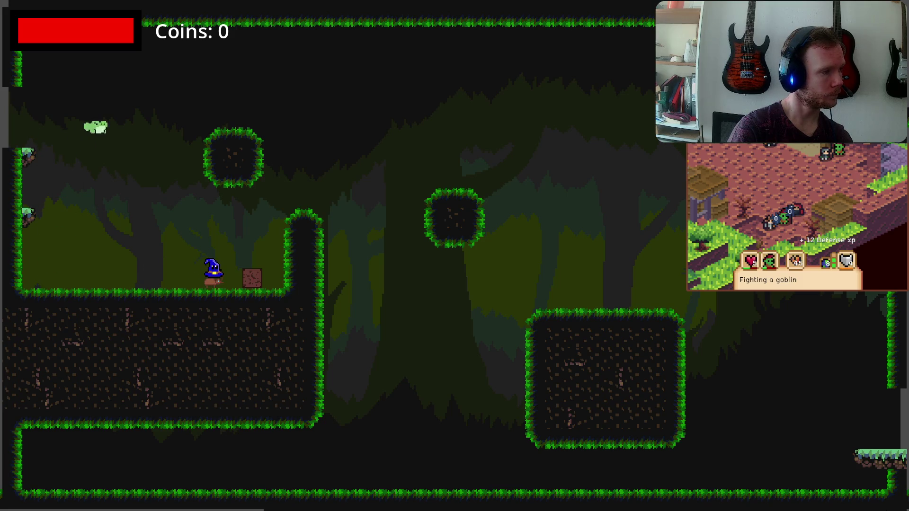
{"action": "key", "text": "Left"}
{"action": "key", "text": "space"}
{"action": "key", "text": "Right"}
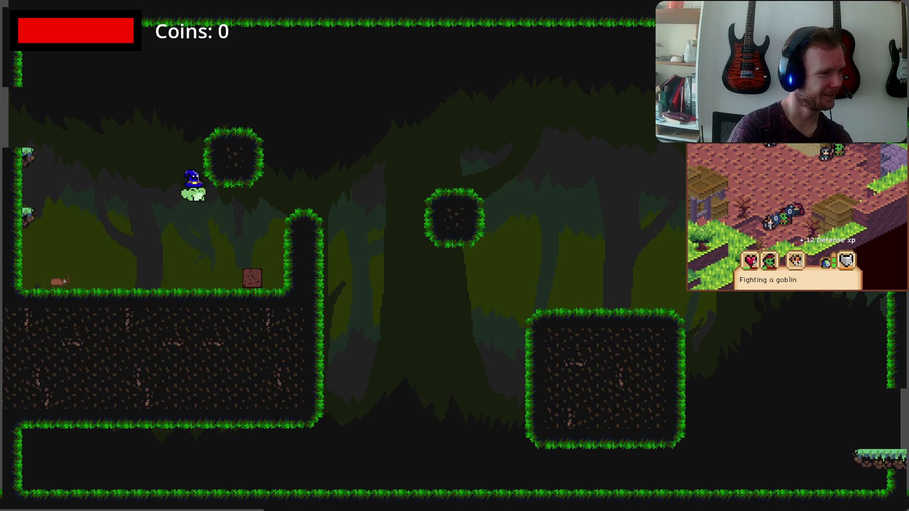
{"action": "key", "text": "Right"}
{"action": "key", "text": "Right"}
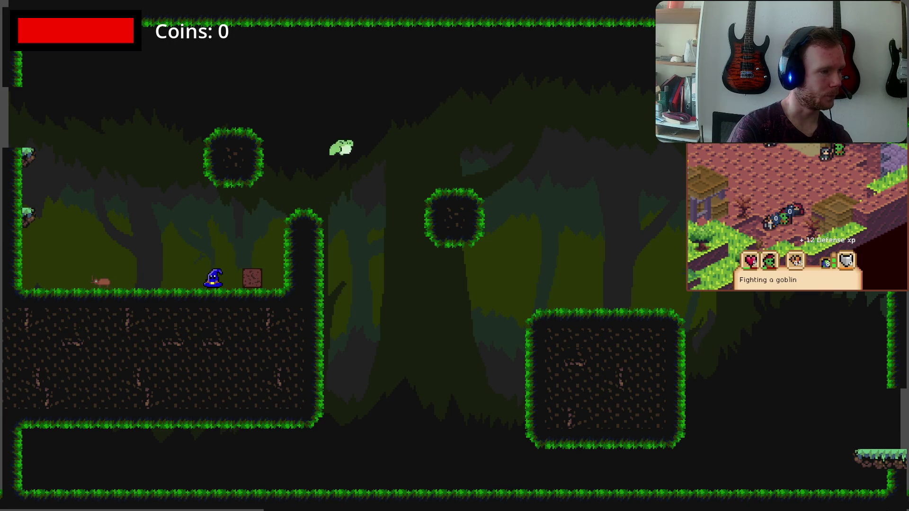
Jump the wizard against the left wall and hop toward the crate
{"action": "key", "text": "Left"}
{"action": "key", "text": "Up"}
{"action": "key", "text": "Left"}
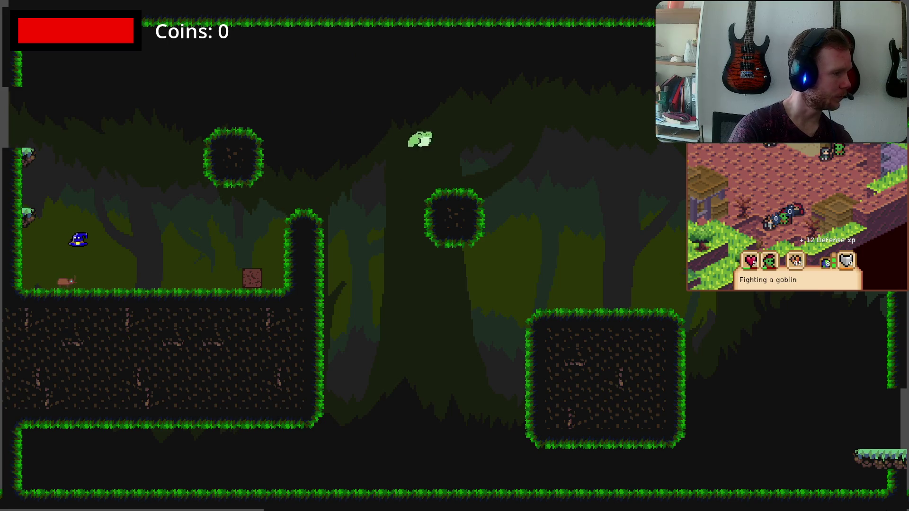
{"action": "key", "text": "Right"}
{"action": "key", "text": "Up"}
{"action": "key", "text": "Right"}
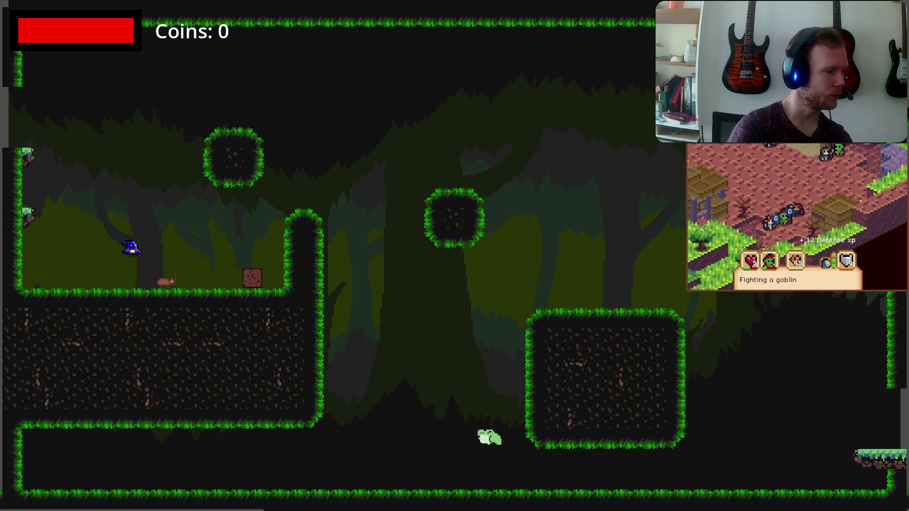
{"action": "key", "text": "Left"}
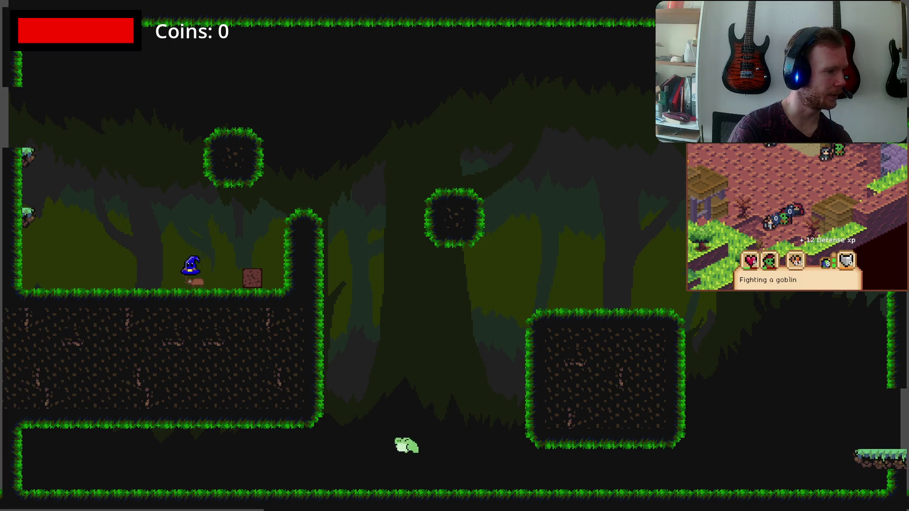
{"action": "key", "text": "Left"}
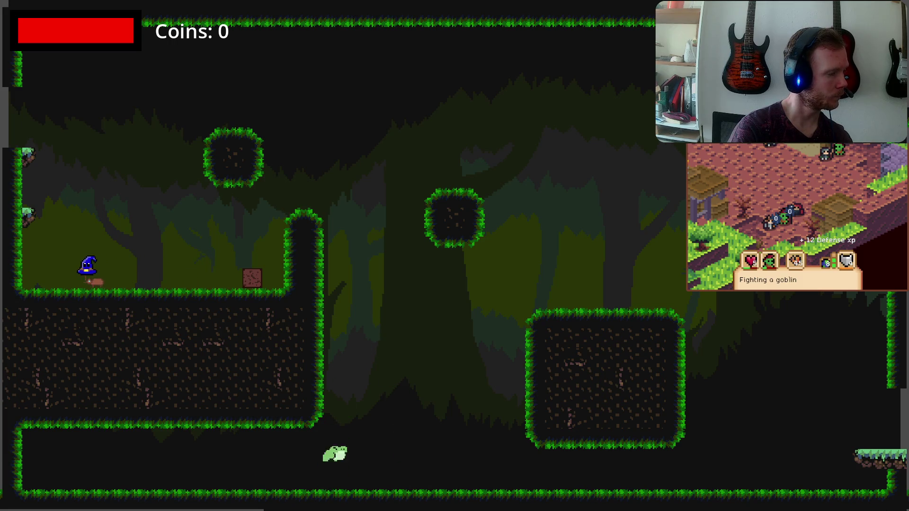
{"action": "key", "text": "Up"}
{"action": "key", "text": "Up"}
Keep trying jumps toward the left wall, landing back on the ground each time
{"action": "key", "text": "Right"}
{"action": "key", "text": "Left"}
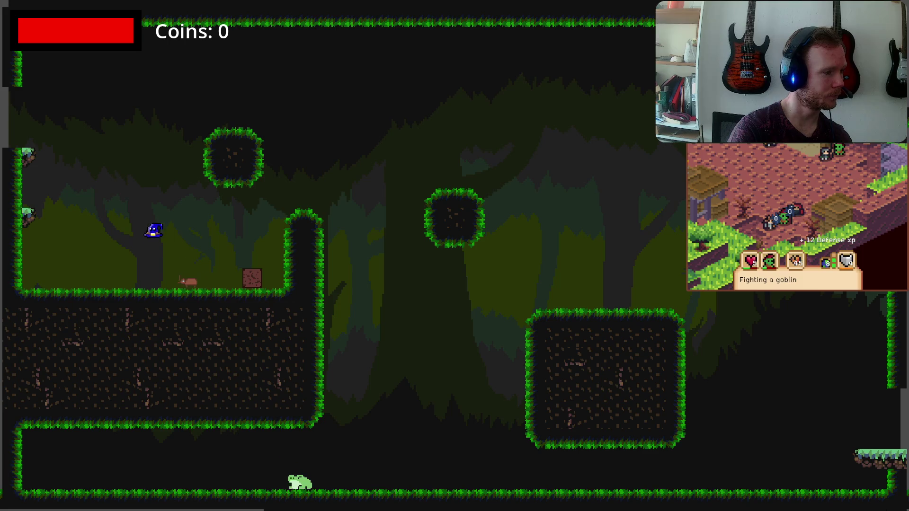
{"action": "key", "text": "Right"}
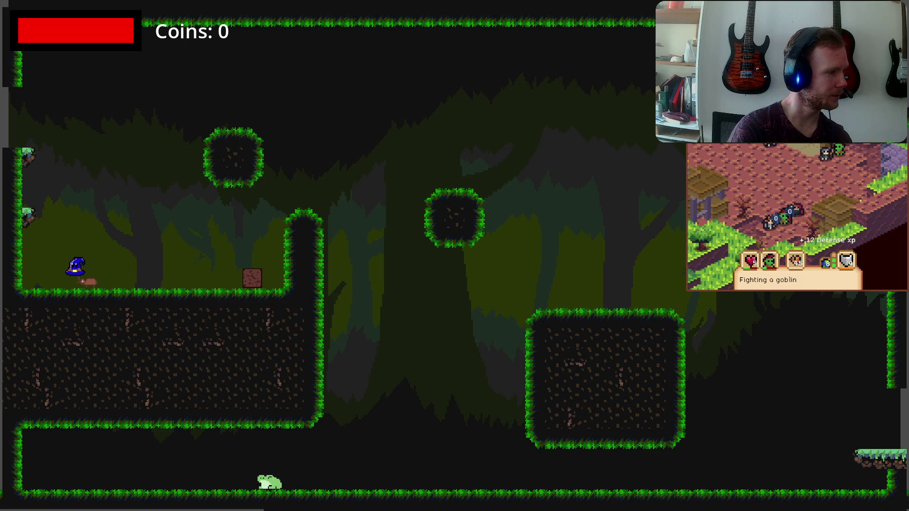
{"action": "key", "text": "Up"}
{"action": "key", "text": "Left"}
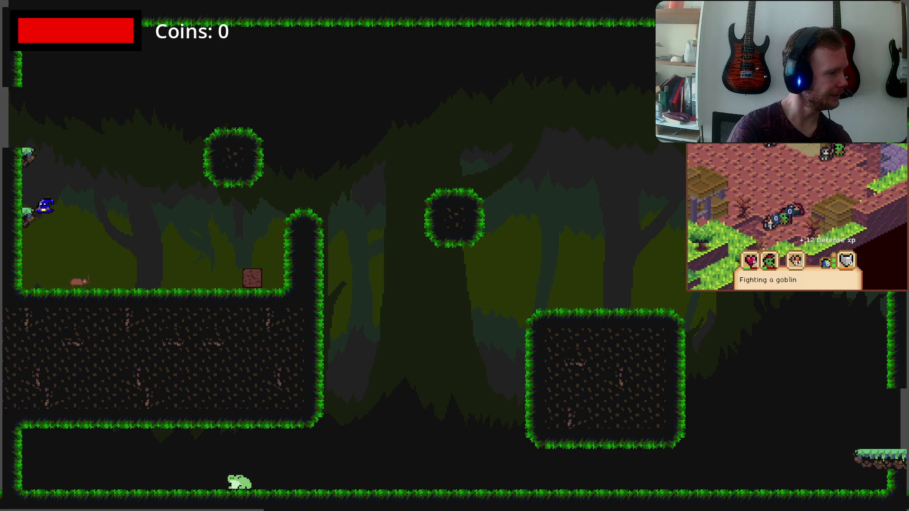
{"action": "key", "text": "Right"}
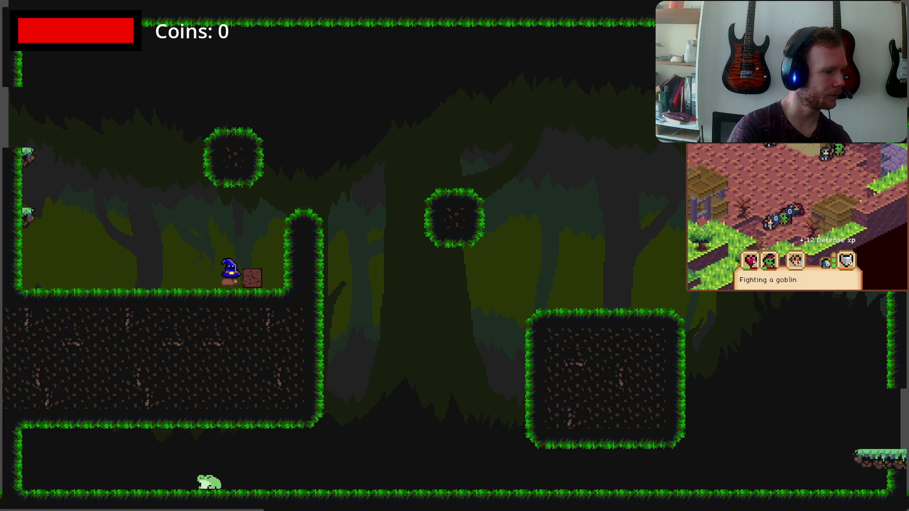
Push the crate against the left wall and climb into the room above
{"action": "key", "text": "Left"}
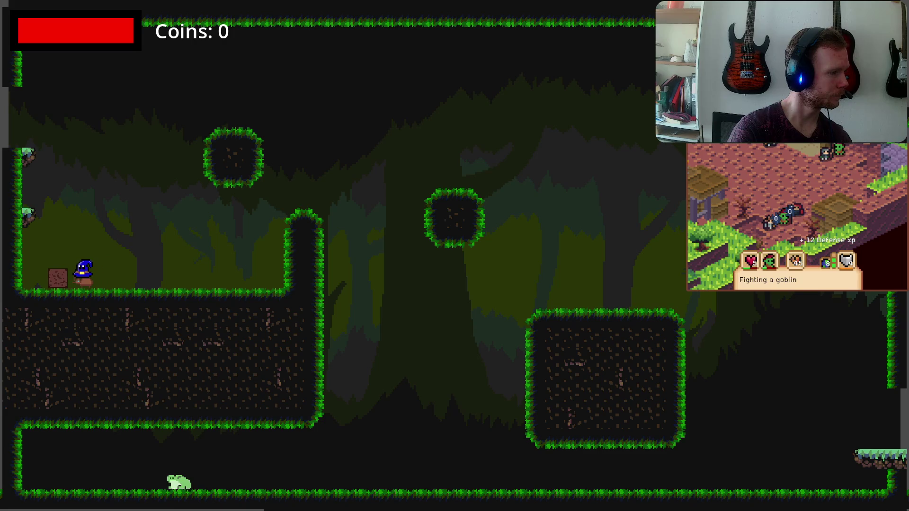
{"action": "key", "text": "Left"}
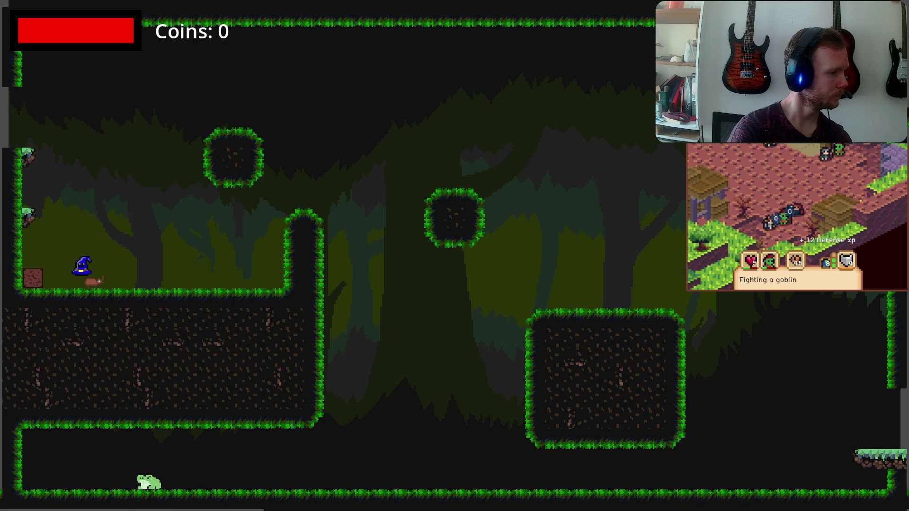
{"action": "key", "text": "Right"}
{"action": "key", "text": "Up"}
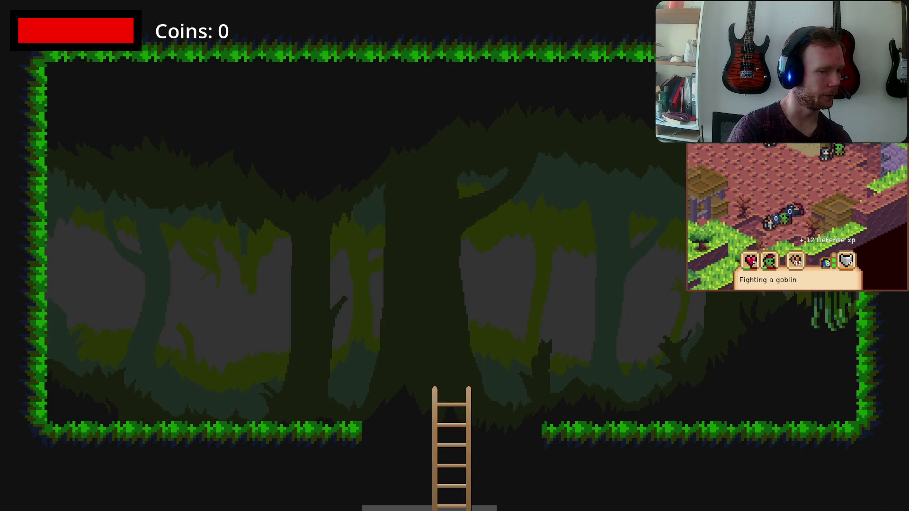
{"action": "key", "text": "Right"}
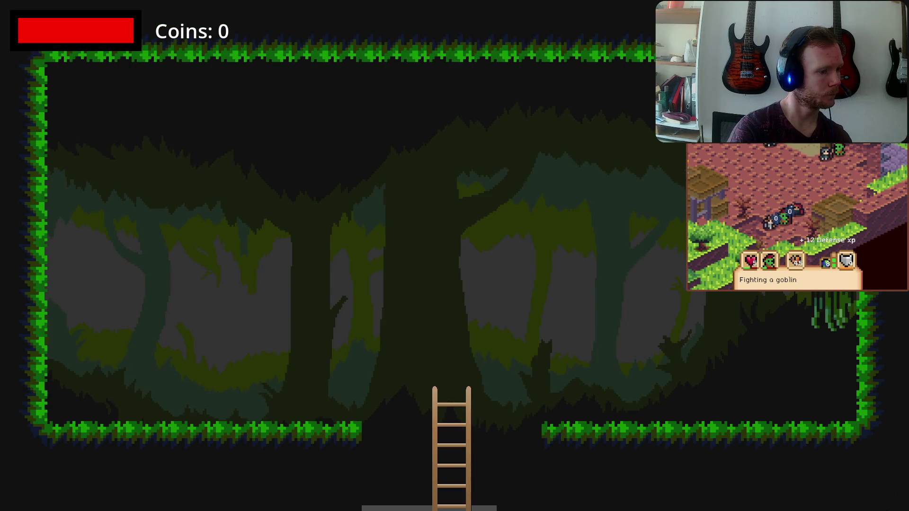
Stop the game, clear the camera selection, and save WoodsScene14
{"action": "key", "text": "F8"}
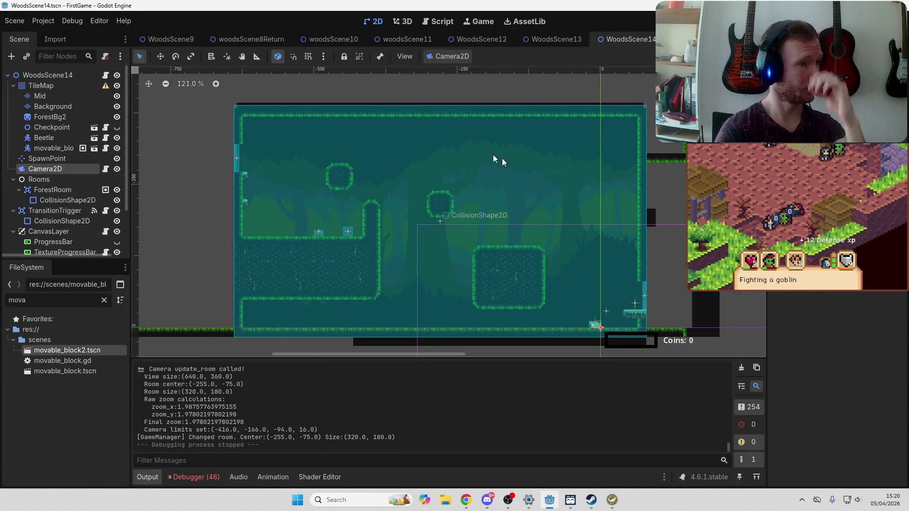
{"action": "left_click", "coordinate": [178, 172]}
{"action": "key", "text": "ctrl+s"}
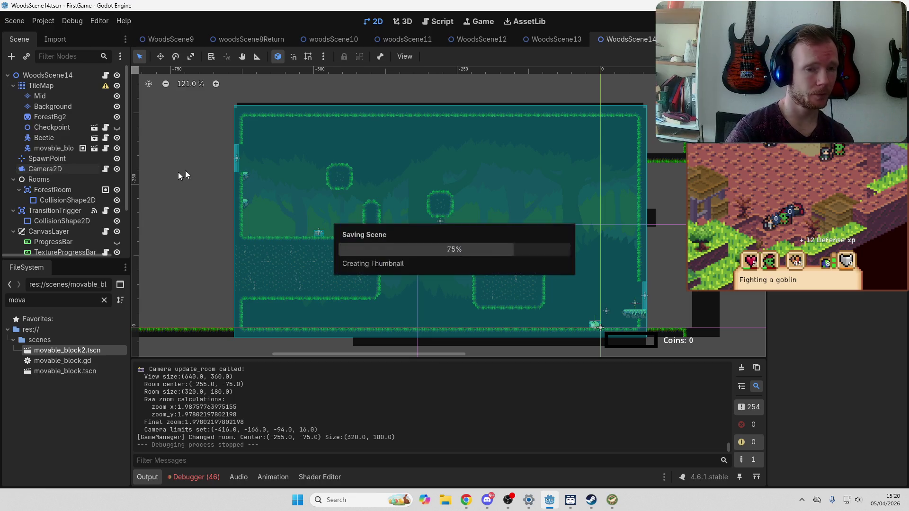